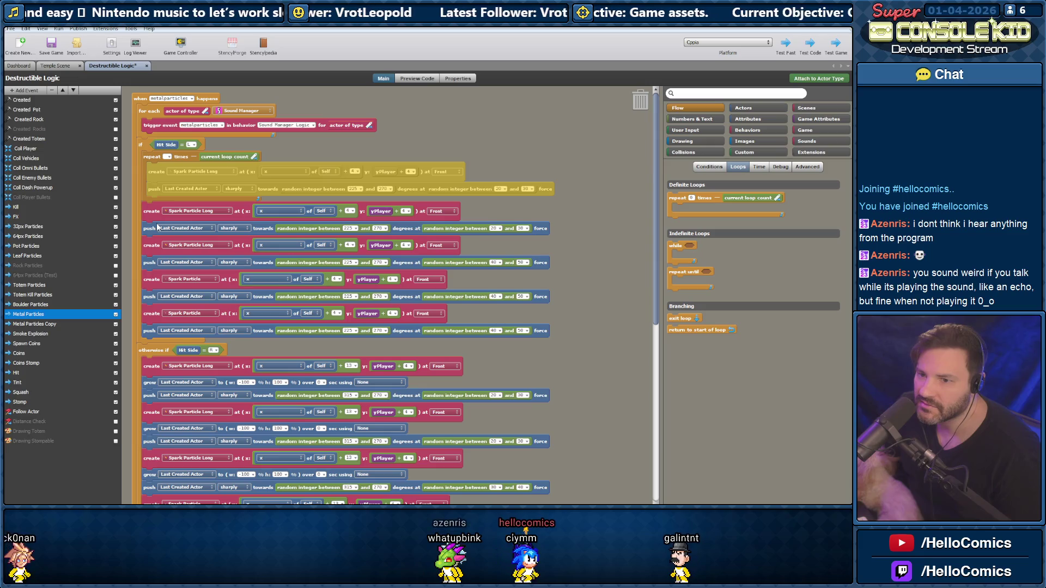
Trash the duplicate spark create/push pairs and gather the remaining pair into a second repeat loop
click(396, 208)
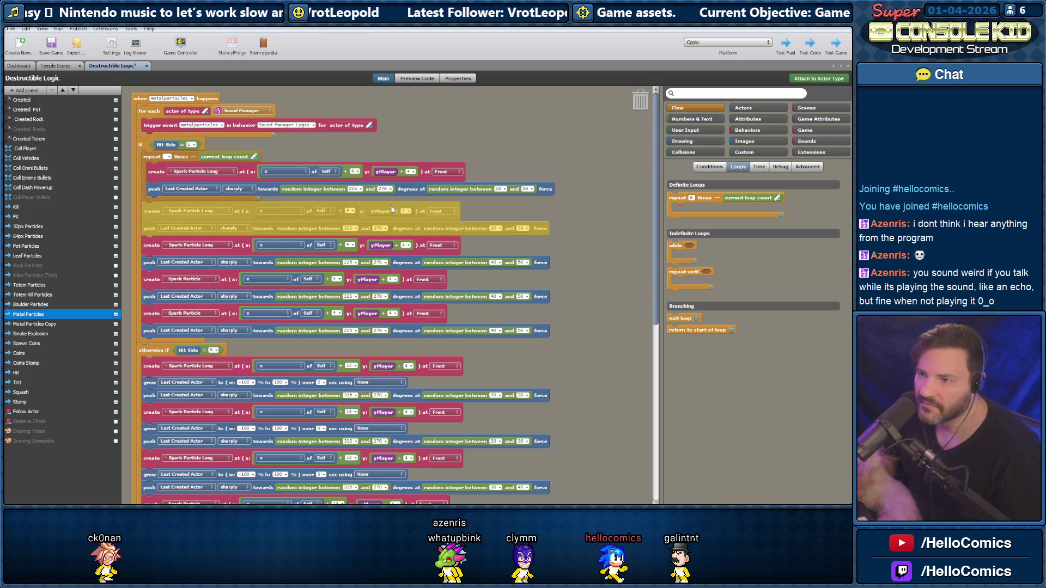
mouse_move(152, 210)
mouse_down()
mouse_move(319, 205)
mouse_move(574, 113)
mouse_up()
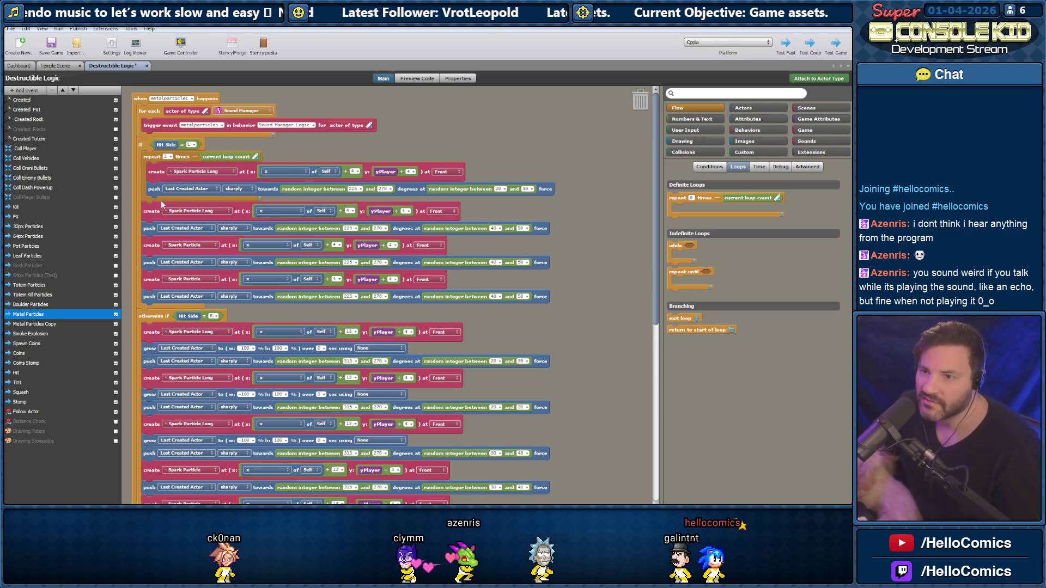
mouse_move(150, 159)
mouse_down()
mouse_move(176, 258)
mouse_move(164, 202)
mouse_move(603, 108)
mouse_up()
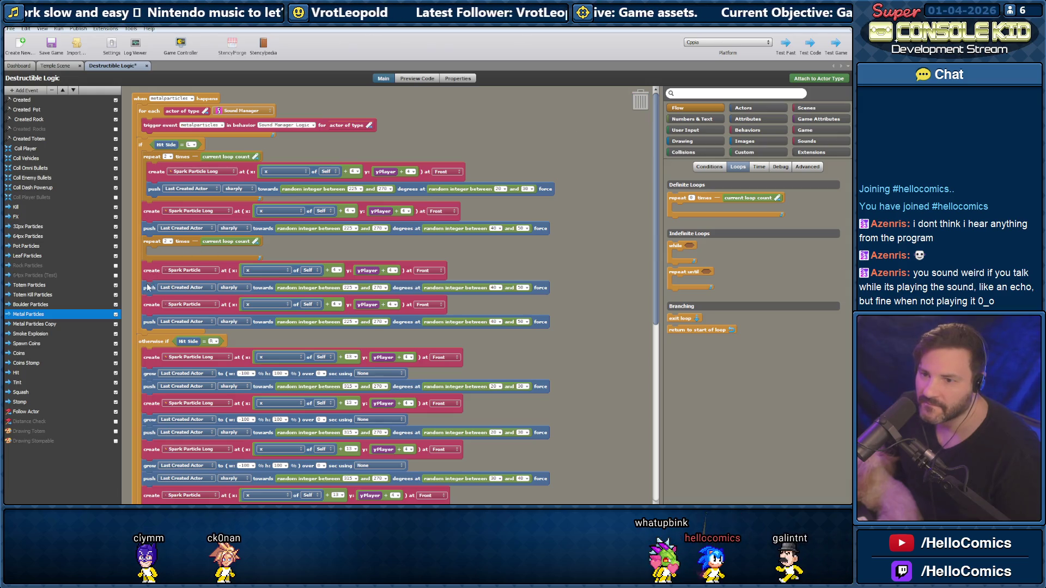
mouse_move(169, 270)
mouse_down()
mouse_move(169, 250)
mouse_move(159, 256)
mouse_up()
click(432, 296)
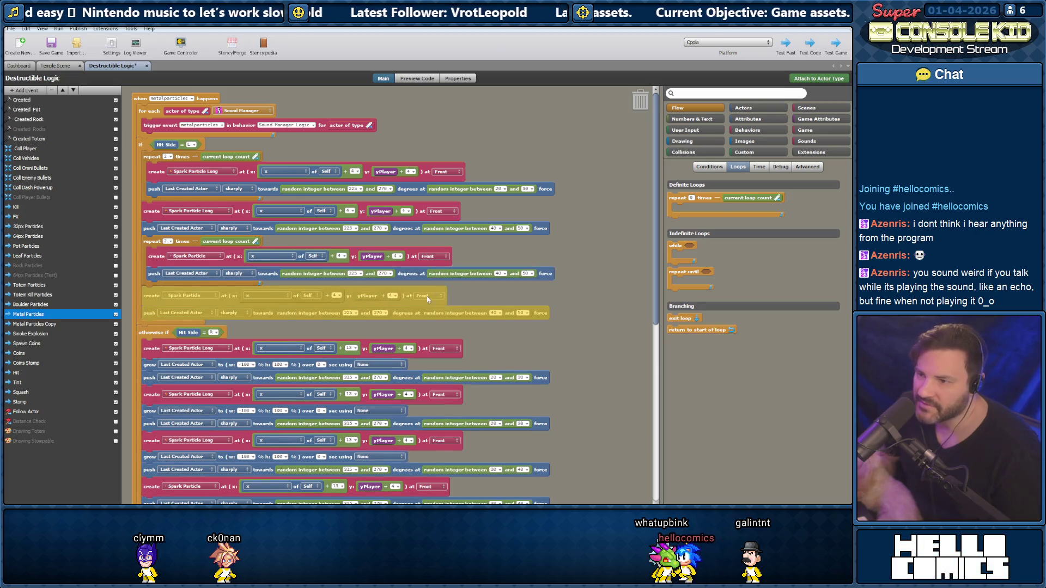
mouse_move(153, 292)
mouse_down()
mouse_move(155, 242)
mouse_move(622, 133)
mouse_up()
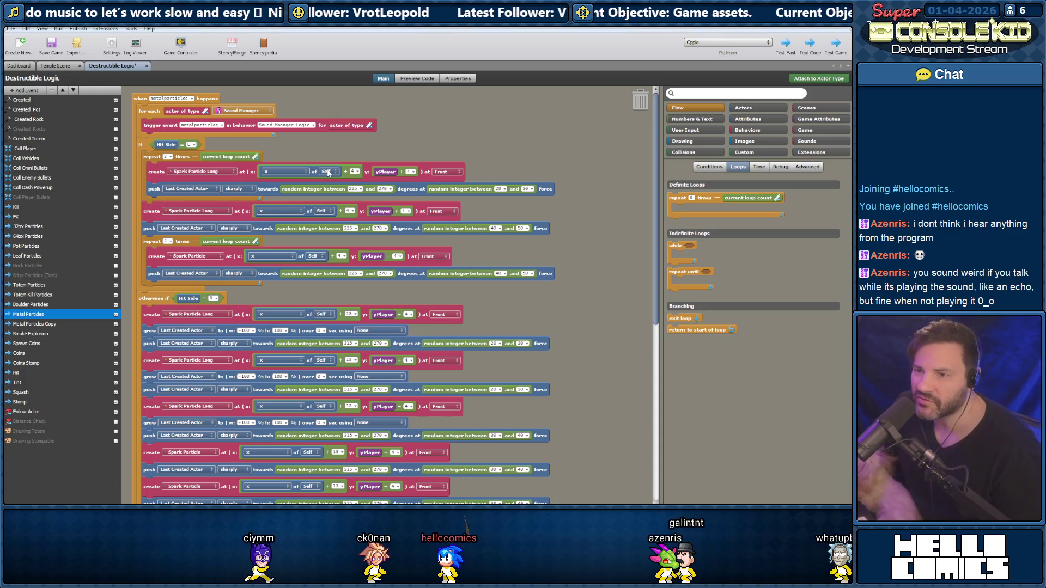
scroll(322, 180, down, 3)
scroll(251, 237, up, 3)
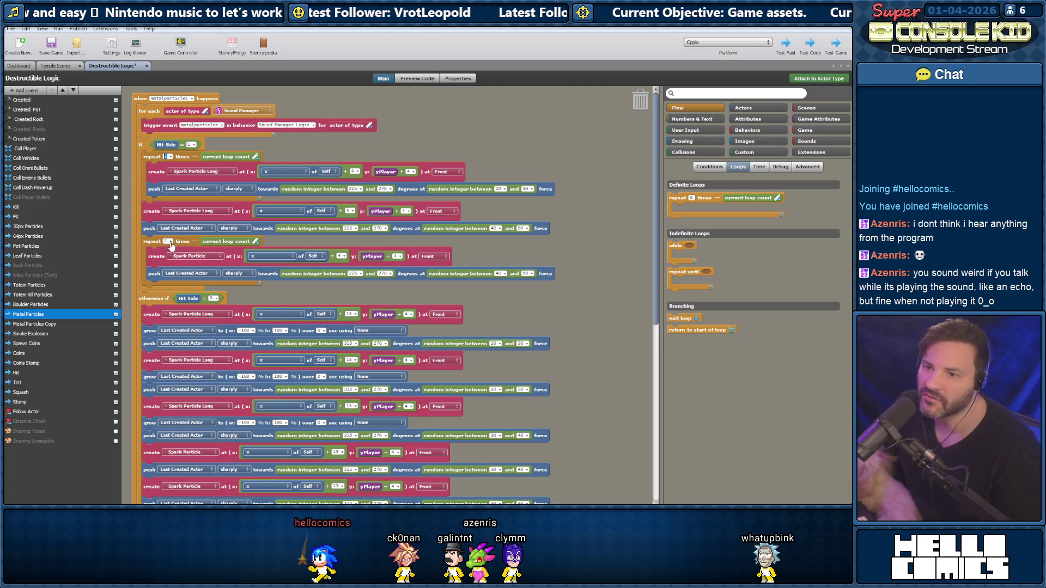
scroll(196, 327, down, 1)
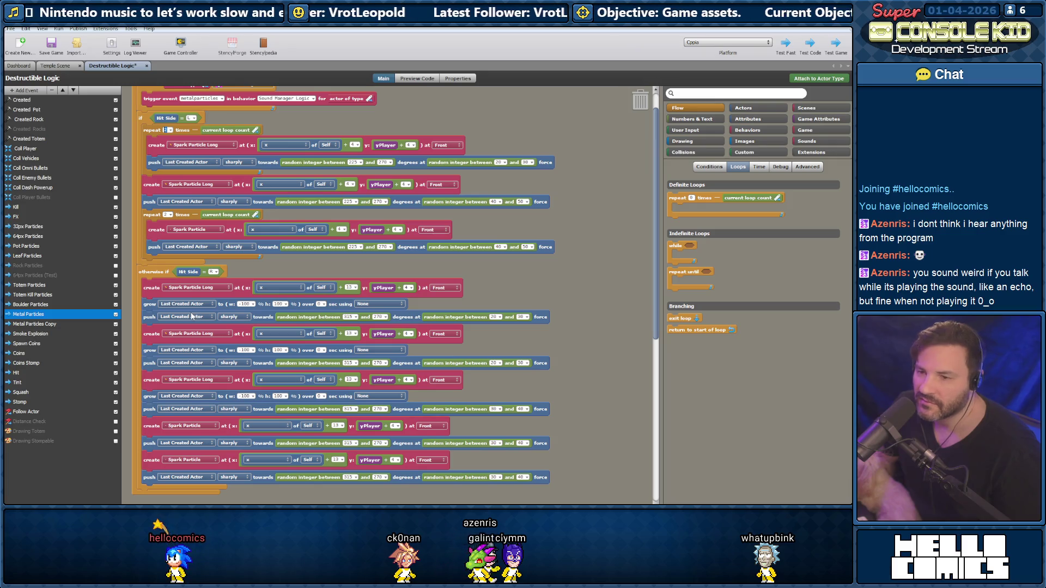
Add a repeat-2 loop under 'otherwise if', move the first spark group inside, and trash a duplicate group
scroll(178, 295, down, 1)
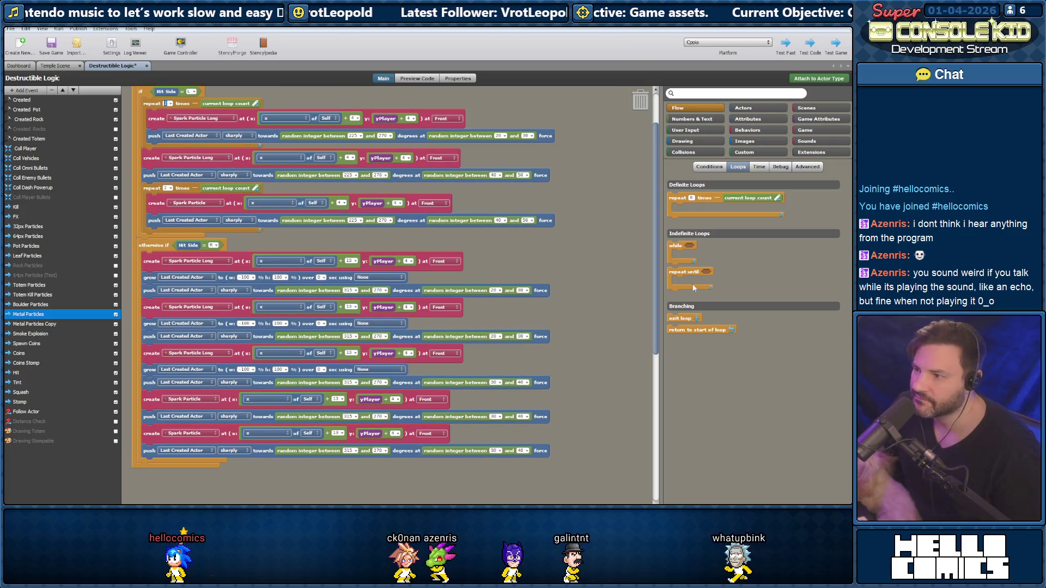
drag(676, 200, 168, 257)
text(2)
key(Return)
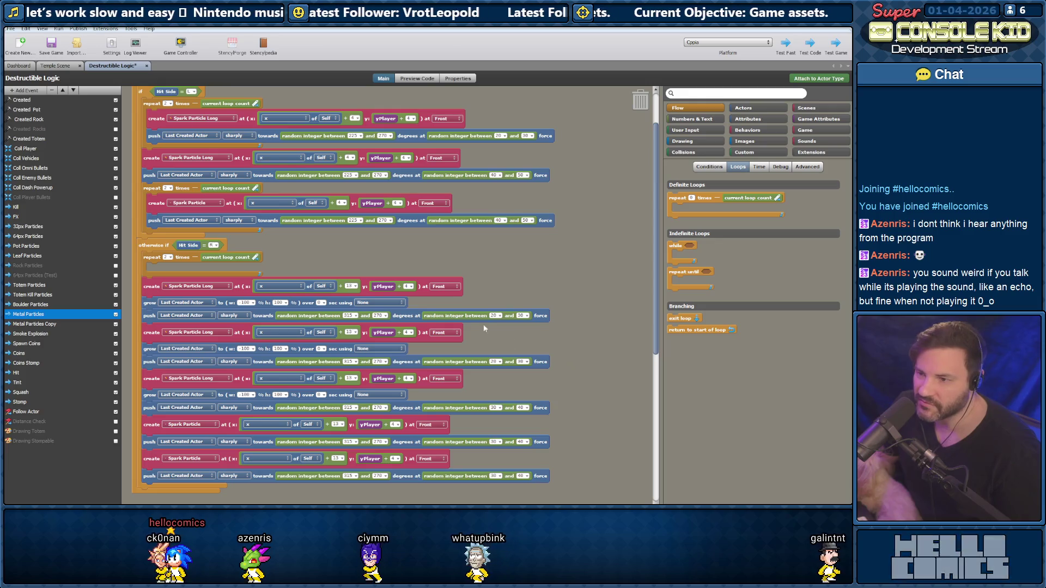
mouse_move(144, 294)
mouse_down()
mouse_move(168, 272)
mouse_move(158, 305)
mouse_move(169, 268)
mouse_up()
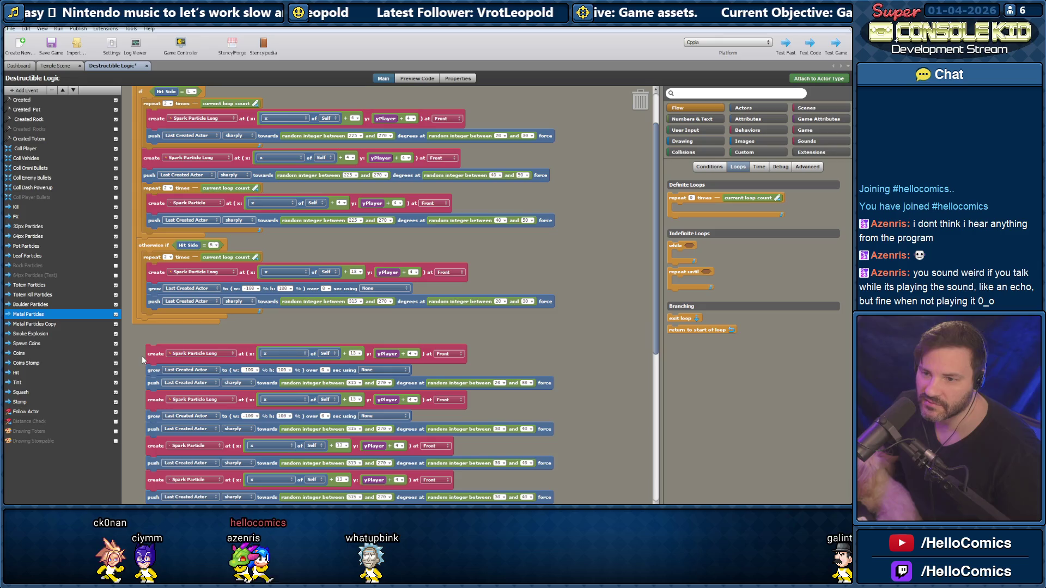
mouse_move(137, 392)
mouse_down()
mouse_move(176, 414)
mouse_move(145, 421)
mouse_move(155, 456)
mouse_move(269, 361)
mouse_move(214, 312)
mouse_move(203, 342)
mouse_up()
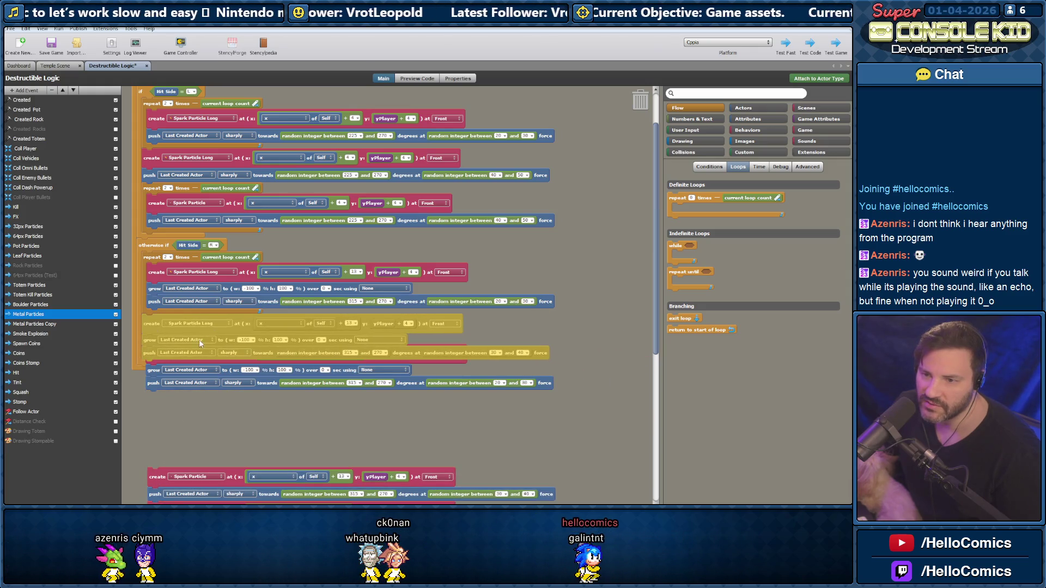
mouse_move(155, 366)
mouse_down()
mouse_move(382, 354)
mouse_move(588, 127)
mouse_up()
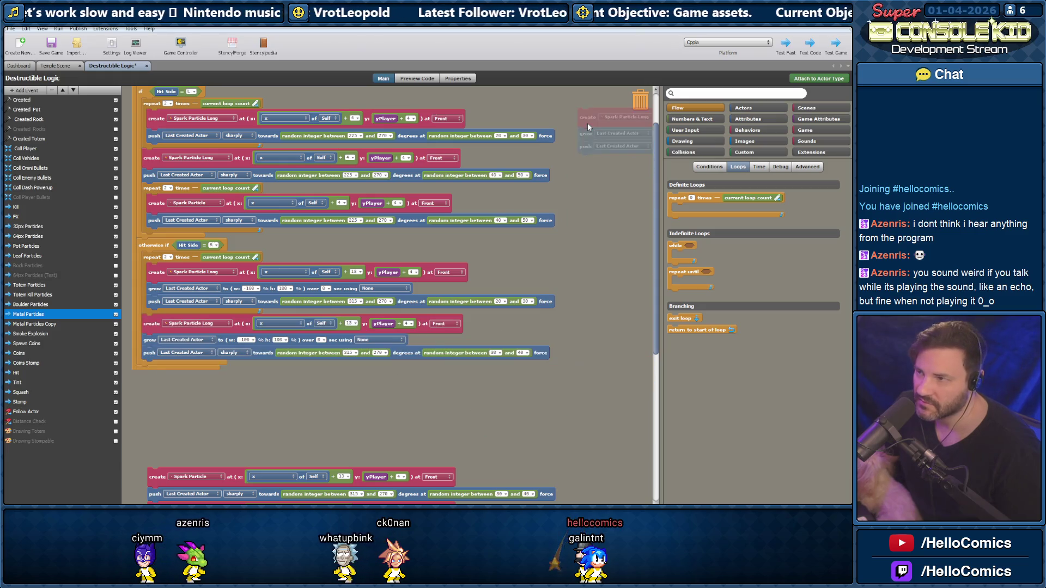
Add another repeat loop at the branch end holding the remaining create/push pair, deleting its duplicate
mouse_move(677, 198)
mouse_down()
mouse_move(203, 376)
mouse_move(182, 374)
mouse_up()
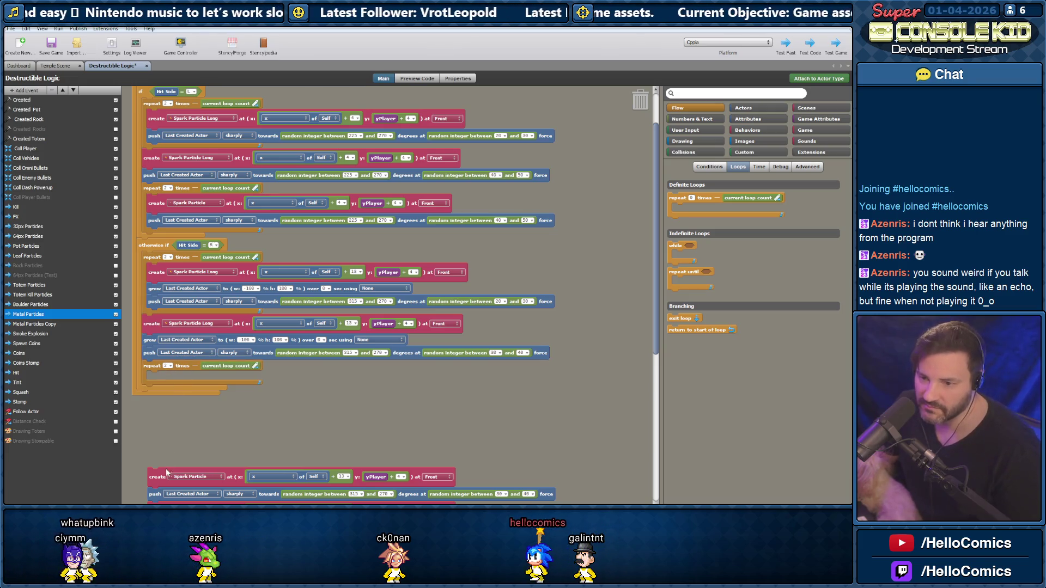
scroll(168, 471, down, 2)
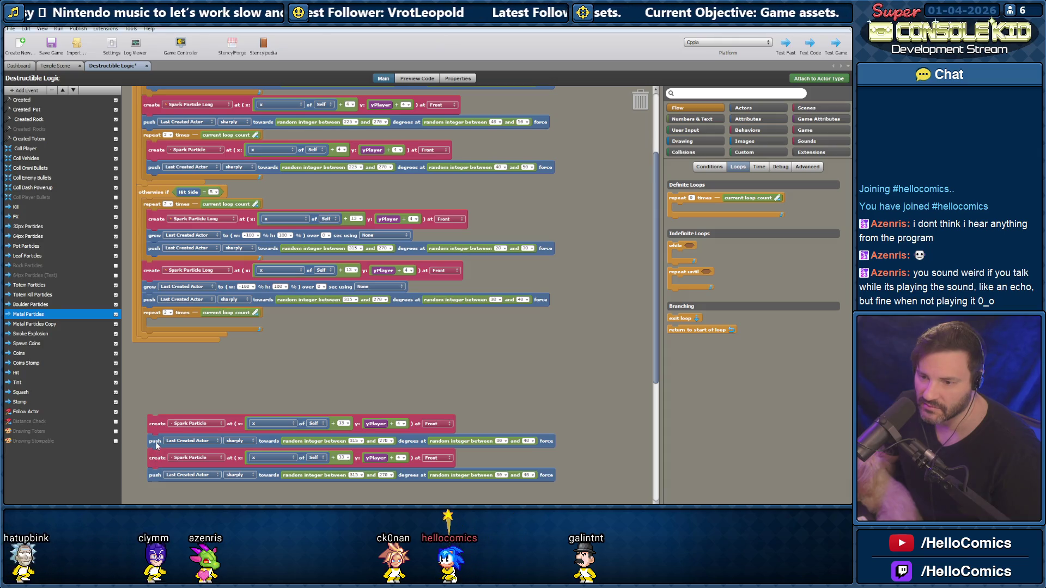
mouse_move(154, 467)
mouse_down()
mouse_move(656, 228)
mouse_move(634, 130)
mouse_up()
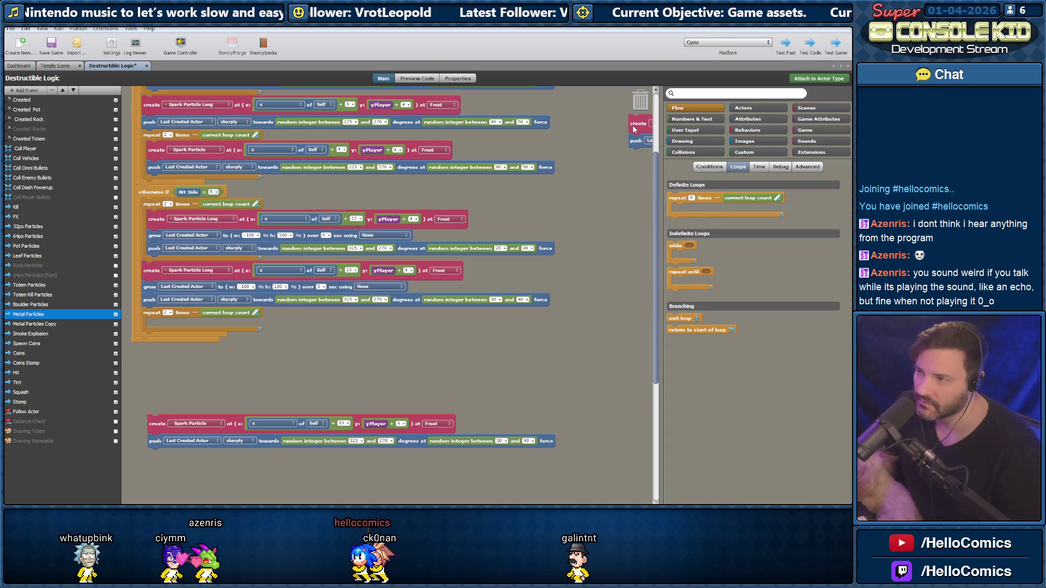
drag(158, 415, 166, 313)
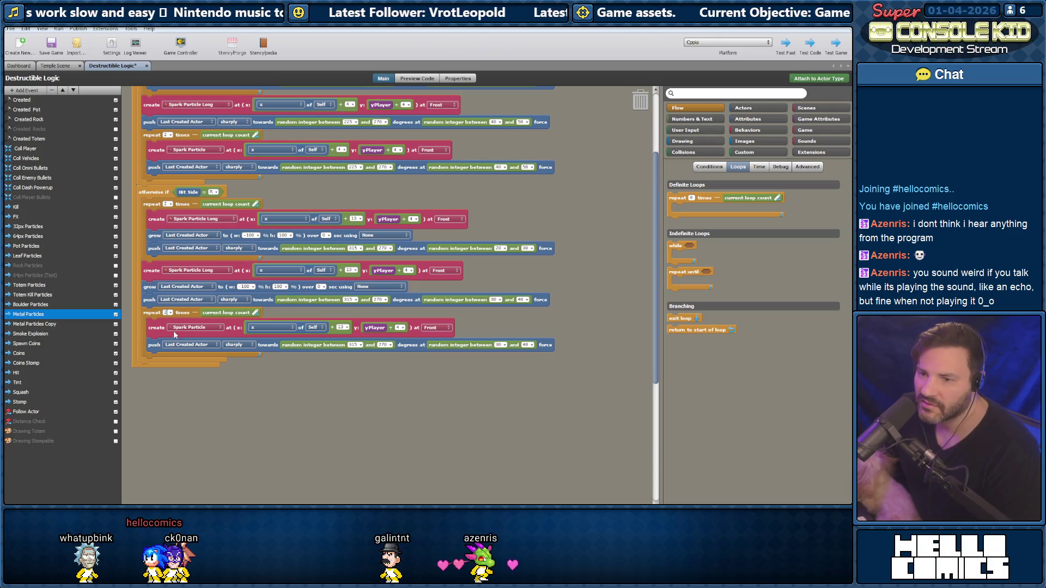
scroll(202, 381, up, 4)
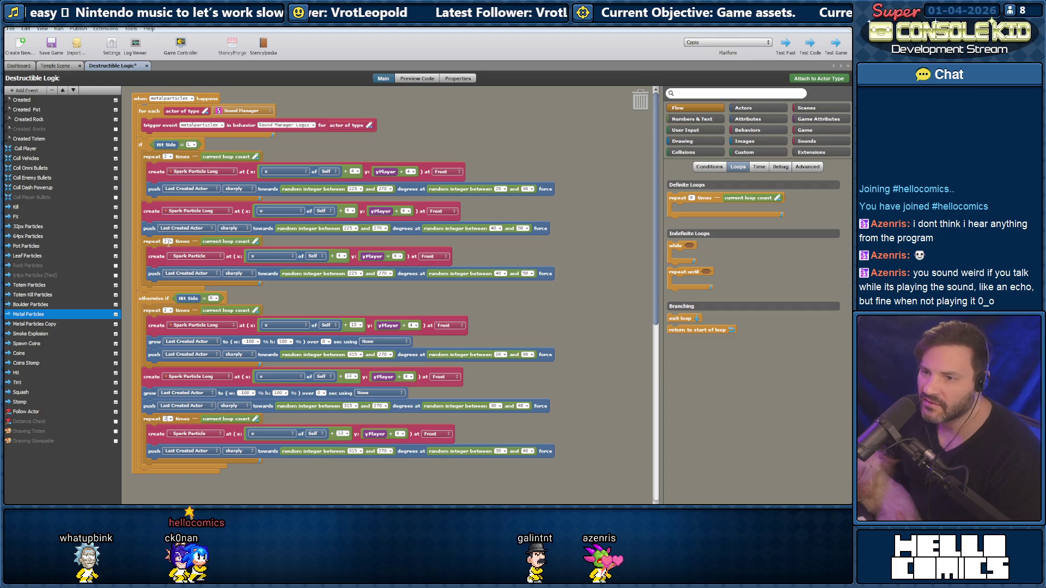
click(117, 326)
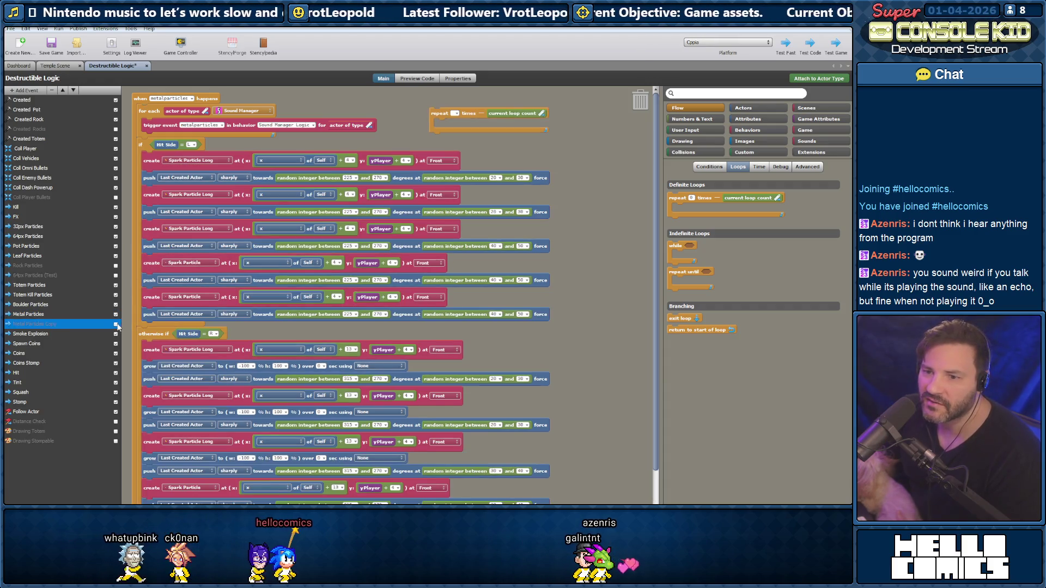
Return to the Metal Particles event, switch to the Temple Scene, and save the project with Ctrl+S
click(104, 315)
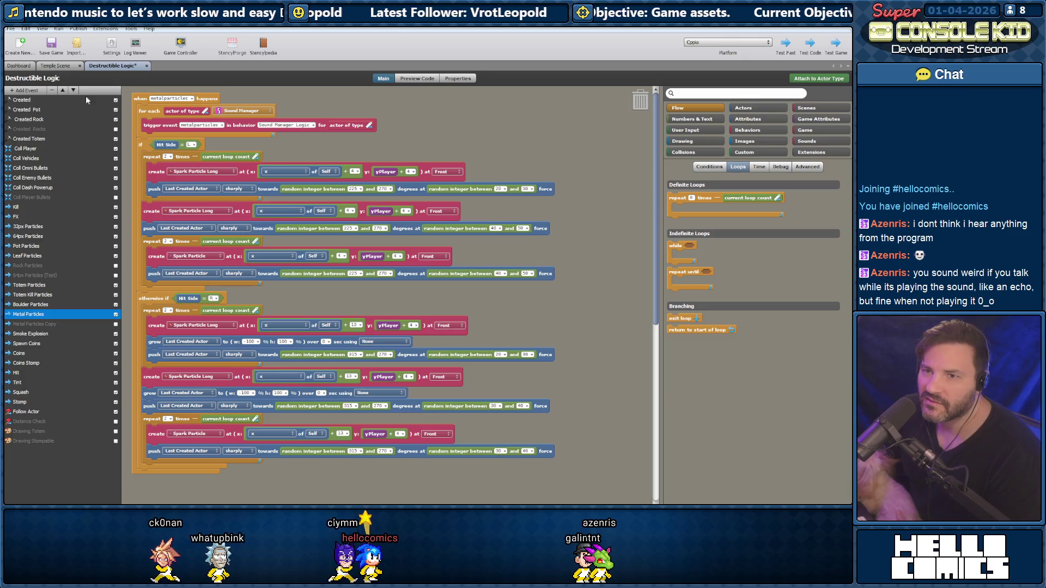
click(52, 68)
key(ctrl+s)
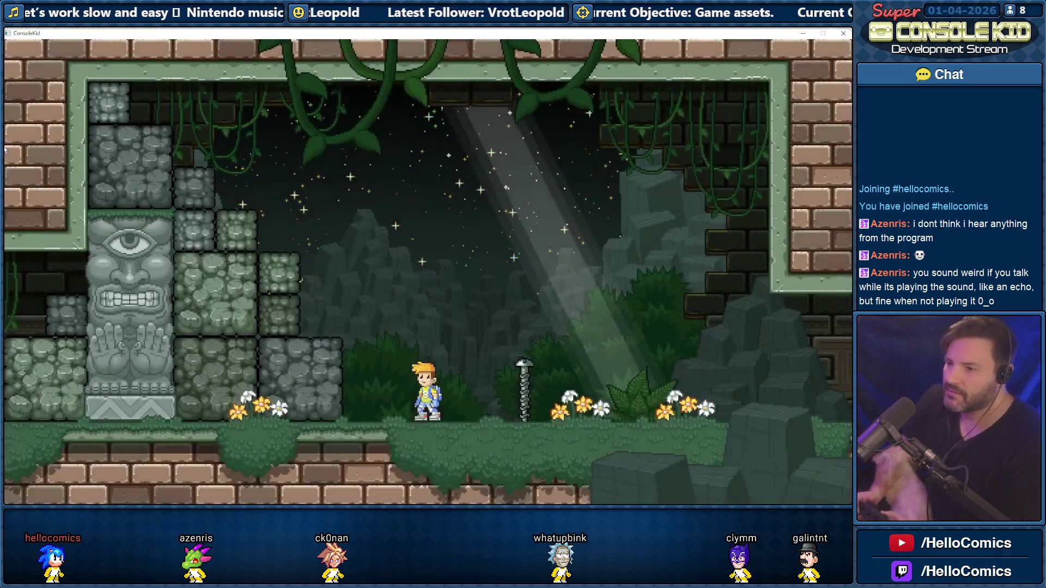
Run and roll the character back and forth into the screw post beneath the drone
key(Right)
key(Left)
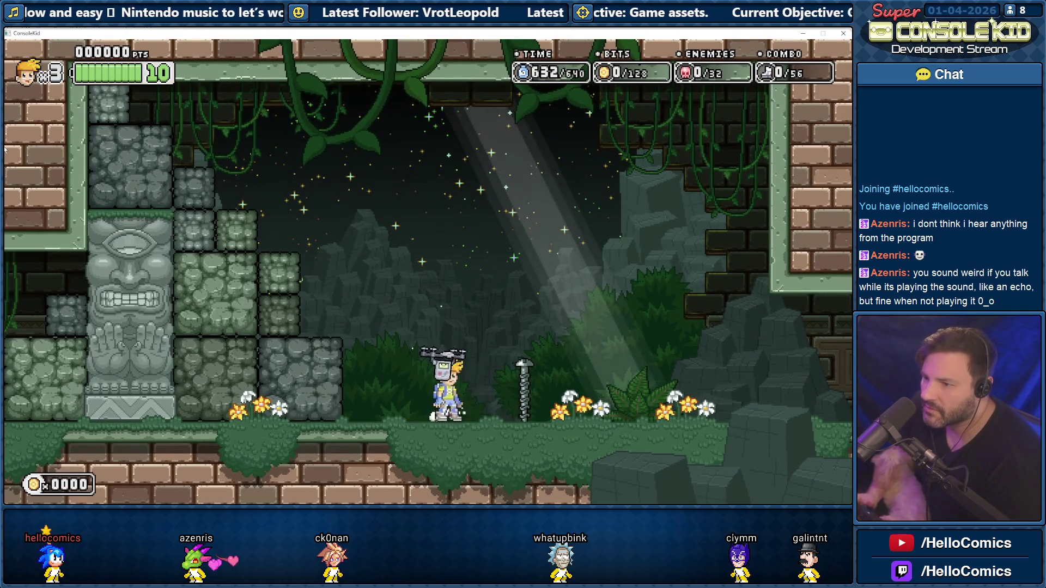
key(Right)
key(Left)
key(Right)
key(Left)
key(Right)
key(Left)
key(Right)
key(Left)
key(Right)
key(Right)
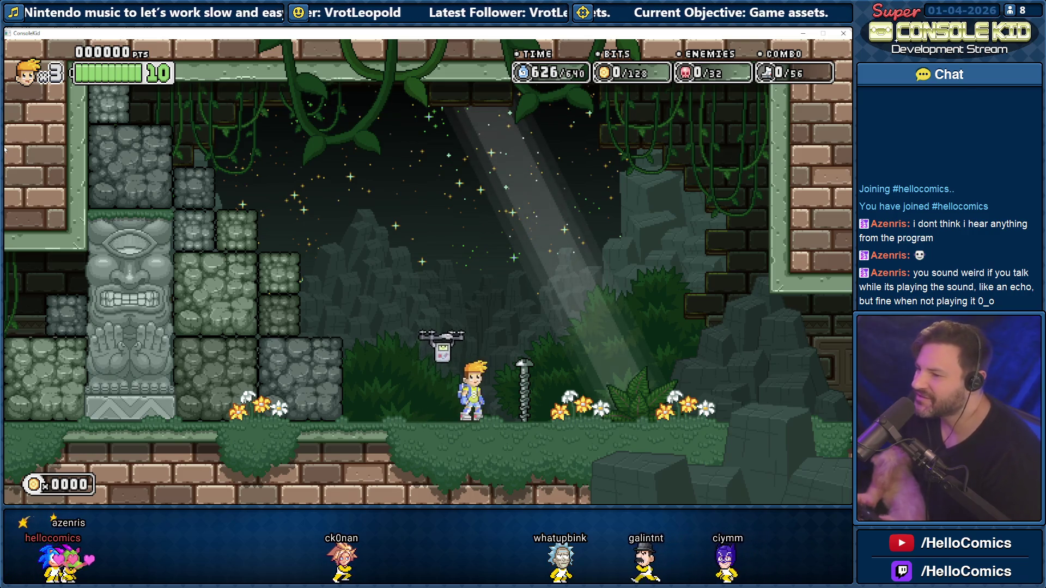
key(Right)
key(Left)
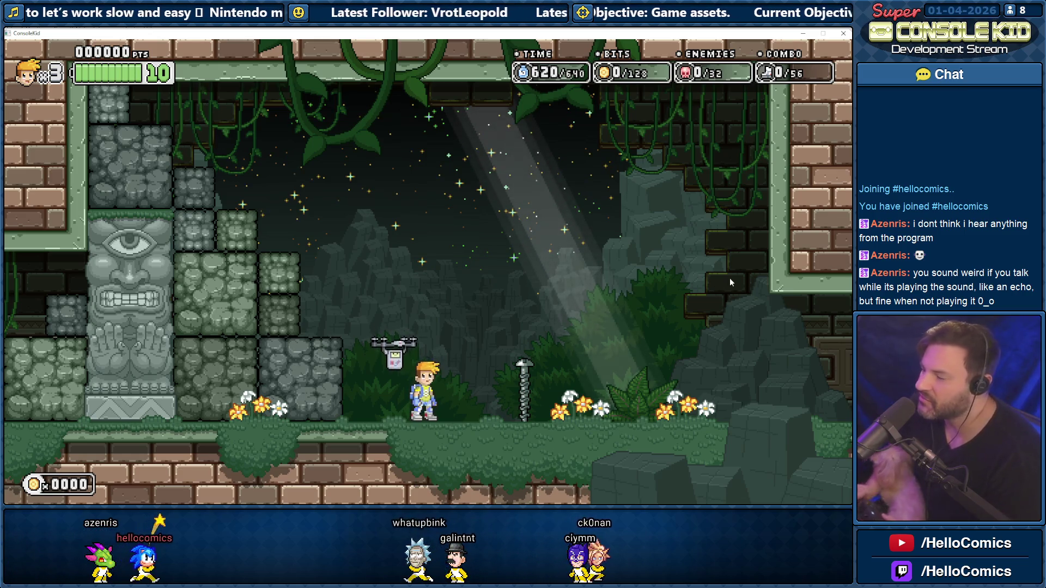
key(Right)
key(Left)
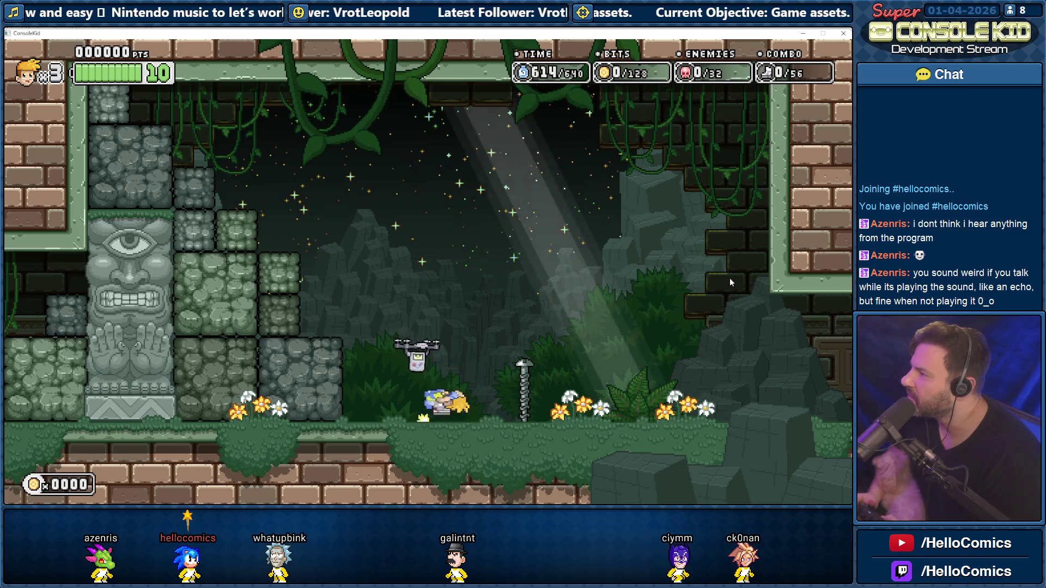
key(Right)
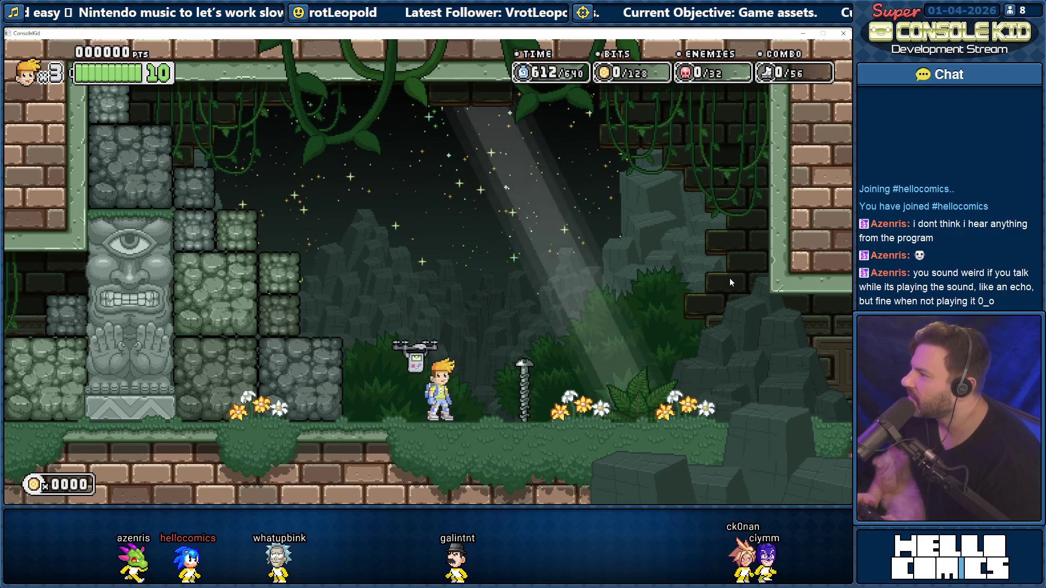
Keep dashing right into the screw post and back left, then jump past it
key(Right)
key(Left)
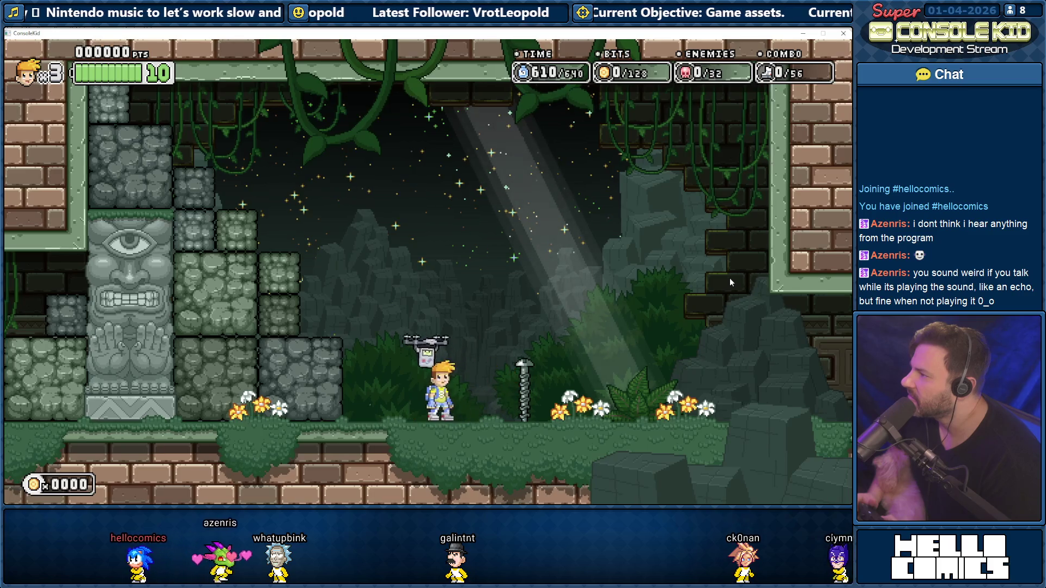
key(Right)
key(Left)
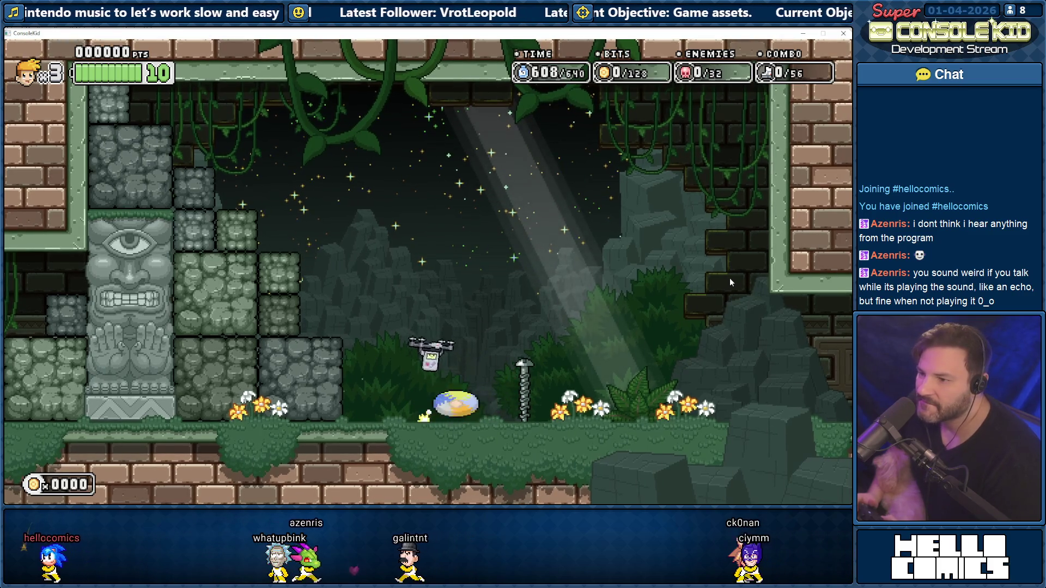
key(Right)
key(Left)
key(Right)
key(Left)
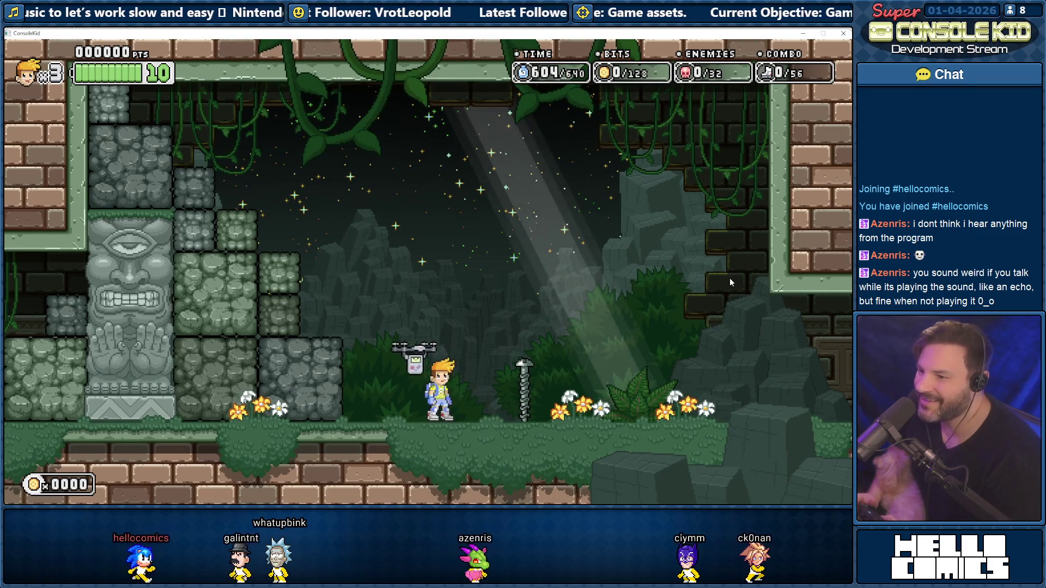
key(Right)
key(Left)
key(Right)
key(Left)
key(Right)
key(Left)
key(Right)
key(Left)
key(Right)
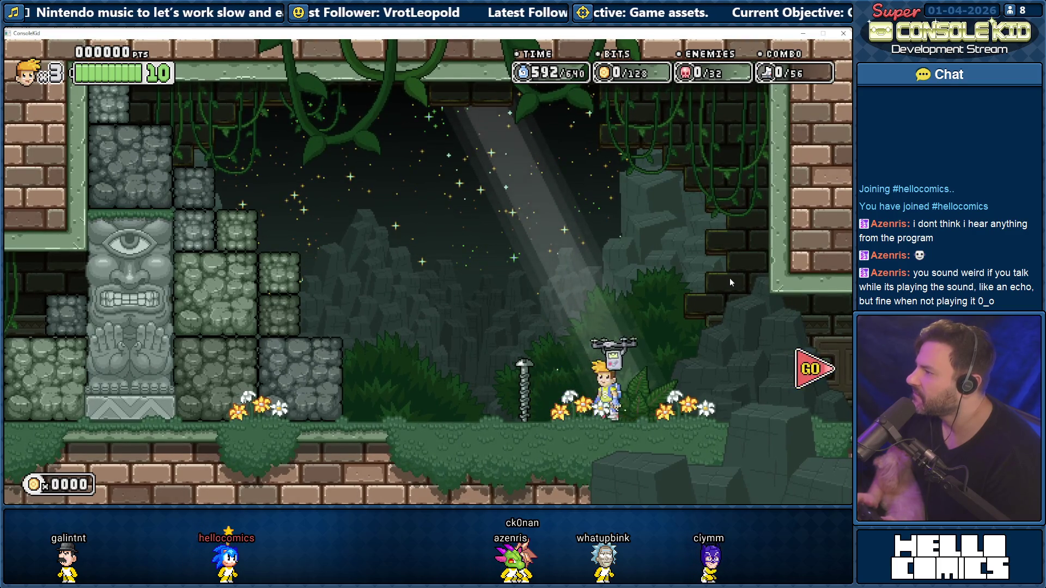
key(Left)
Jump over the screw post, roll-attack it, and spin-jump around, then close the test game
key(space)
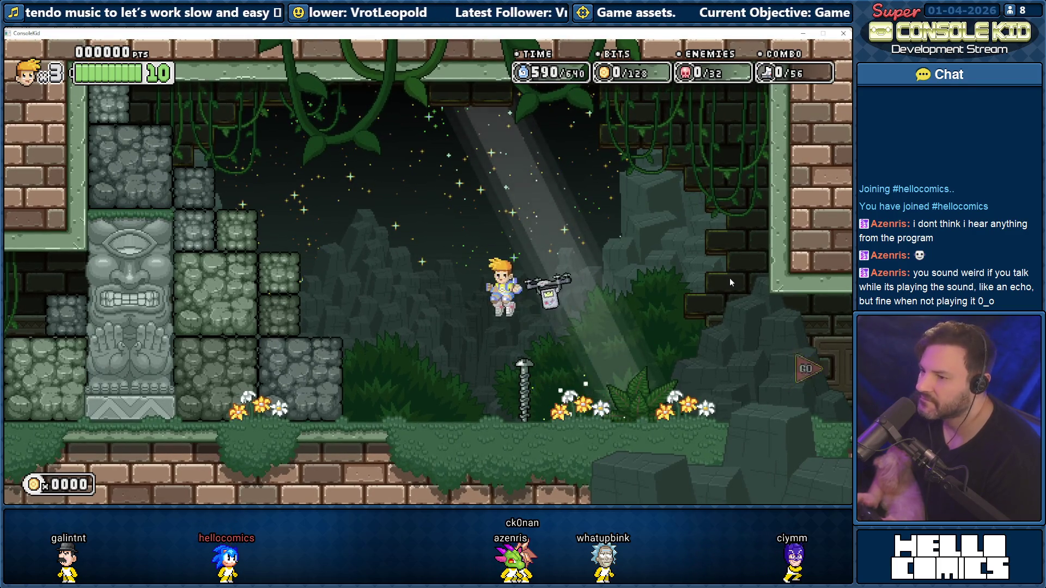
key(Right)
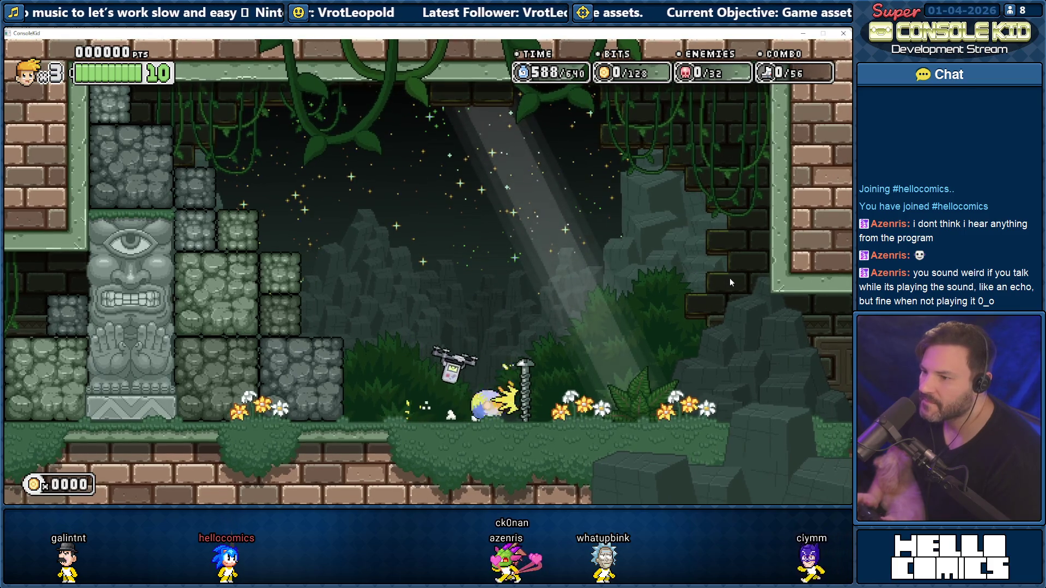
key(Right)
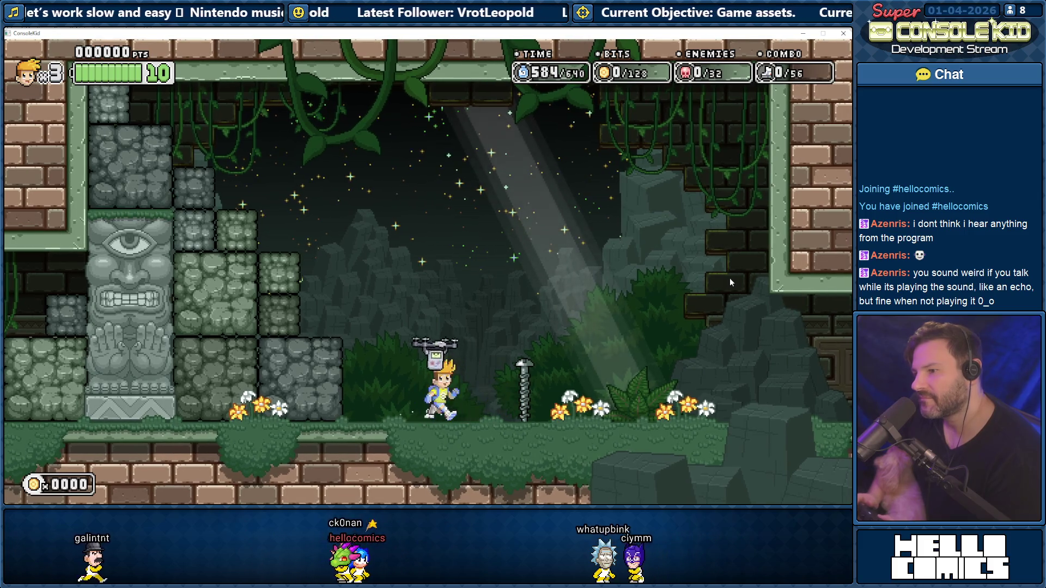
key(Right)
key(space)
key(Right)
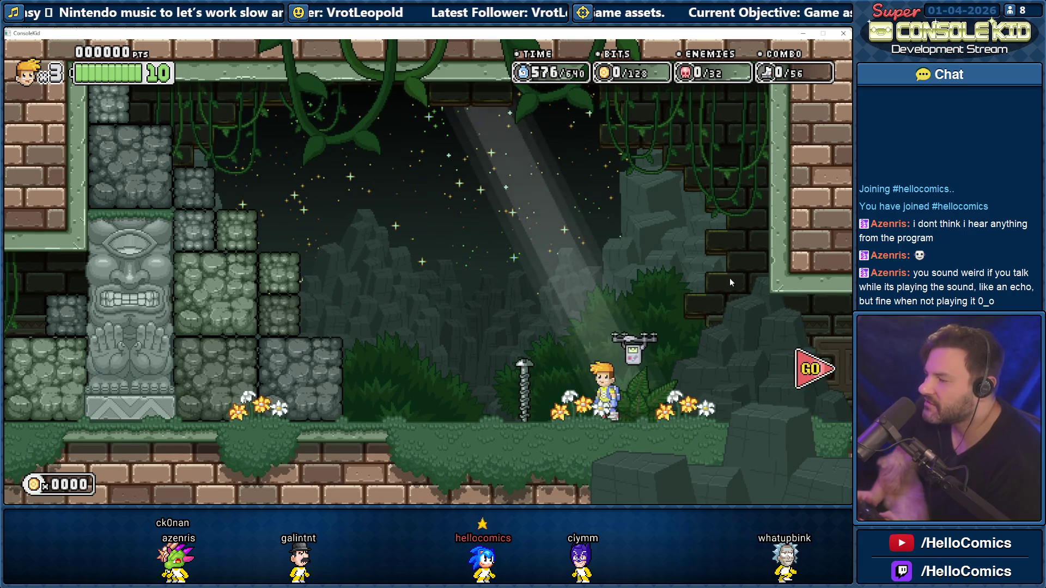
key(Down)
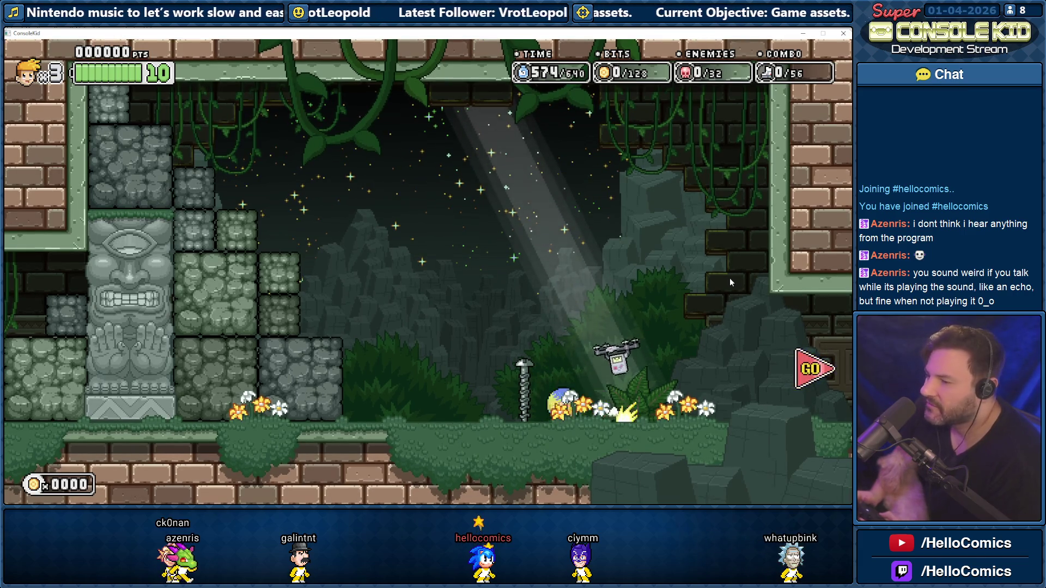
key(Left)
key(space)
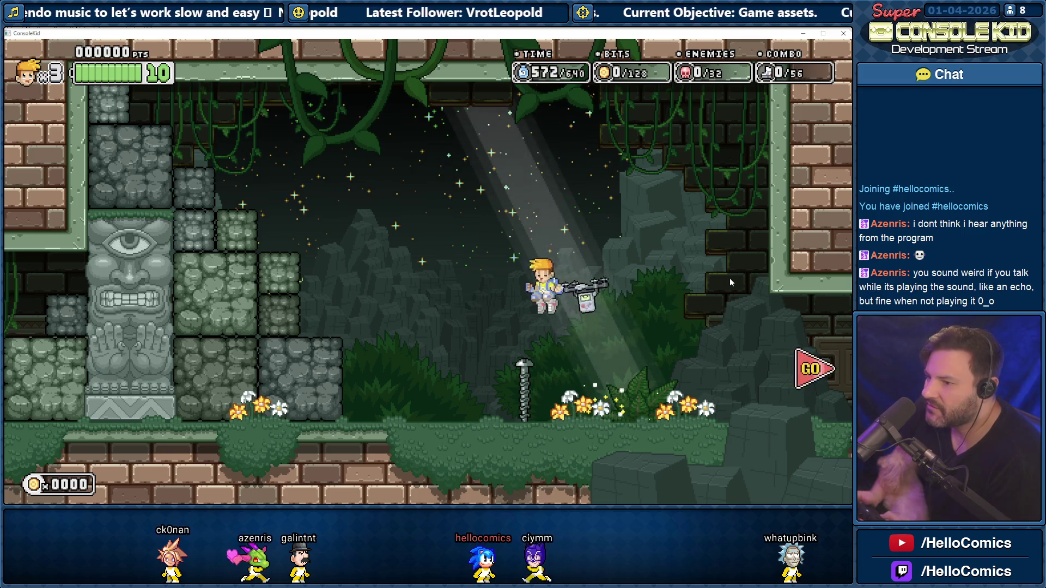
key(x)
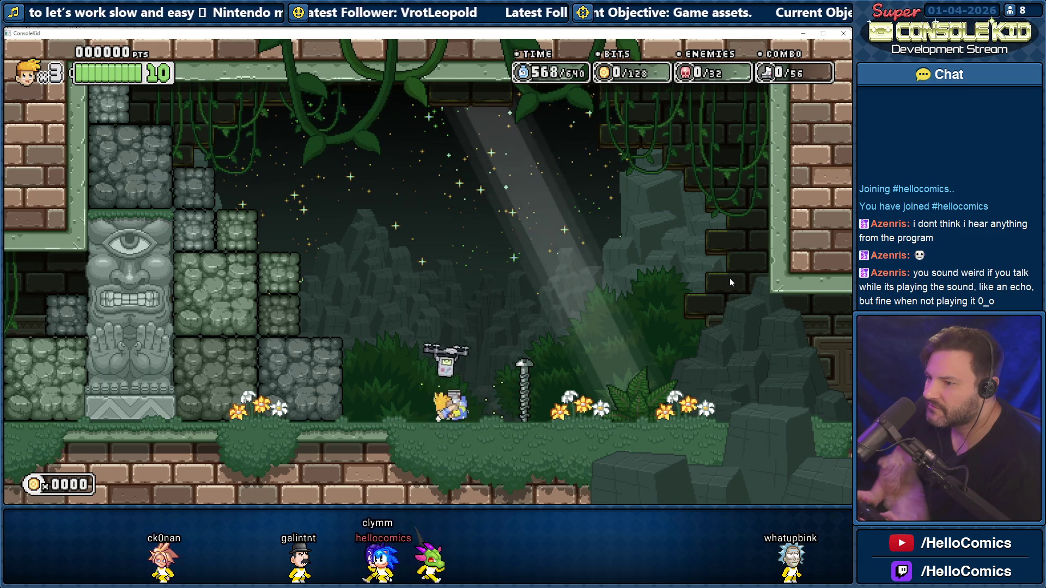
key(space)
key(Right)
key(space)
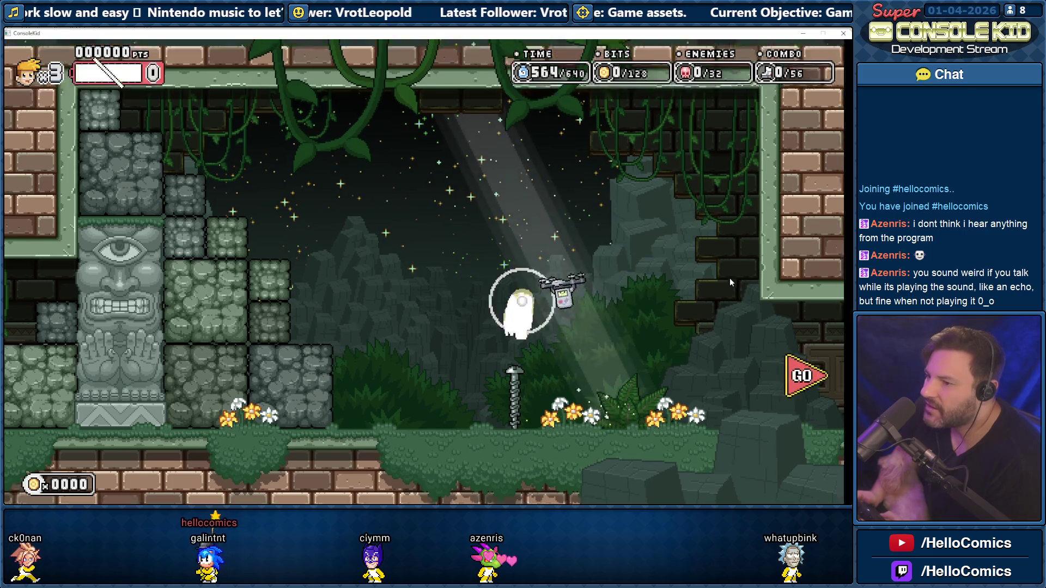
key(space)
key(Right)
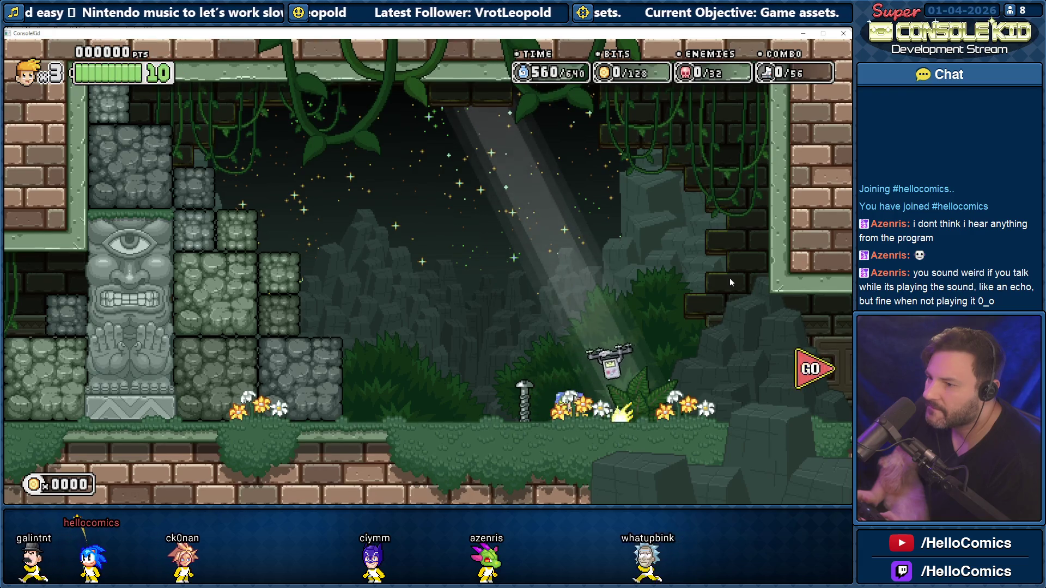
key(Left)
key(Left)
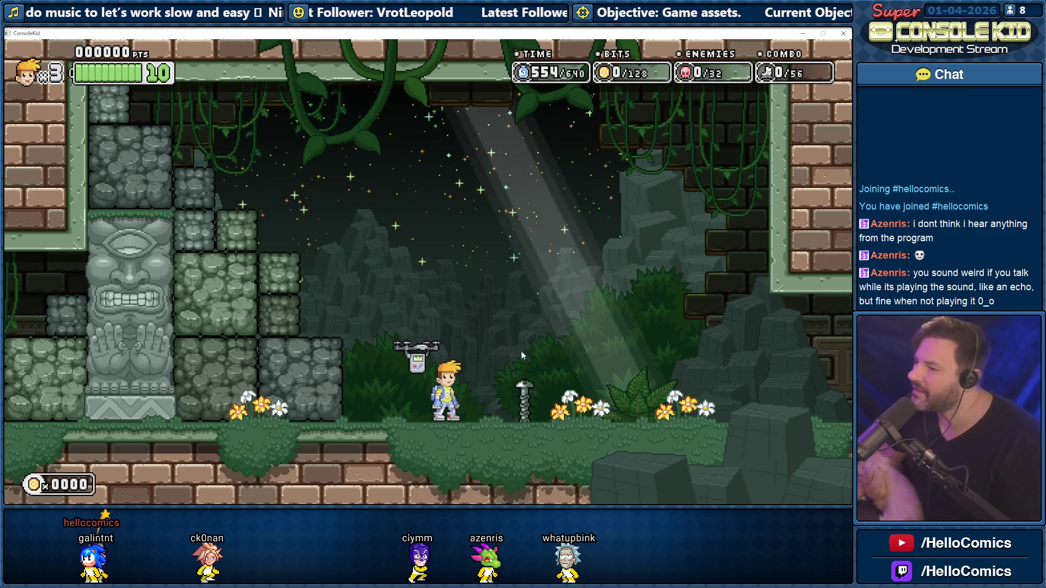
click(803, 33)
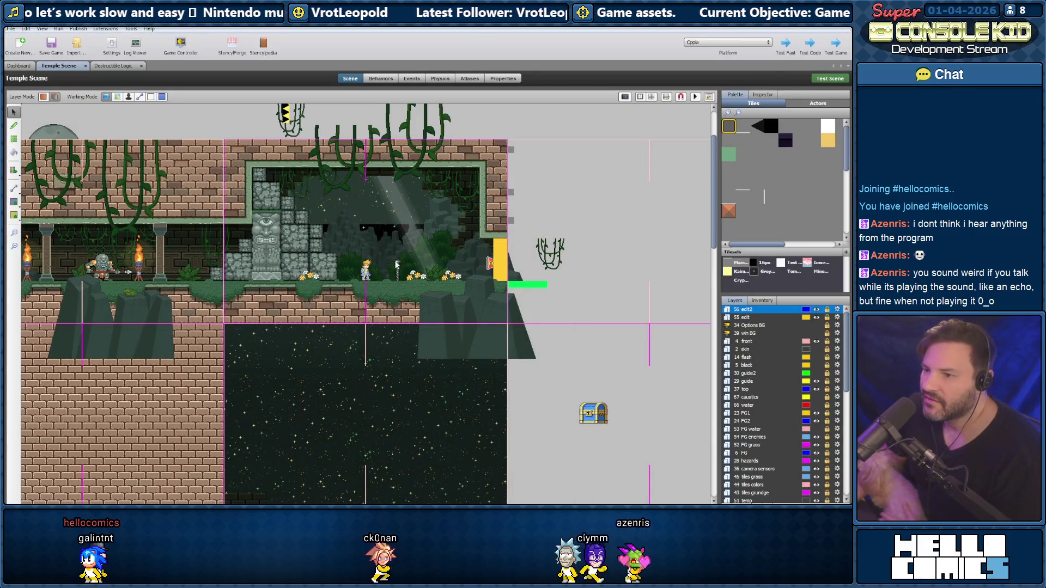
In Destructible Logic, append an 'otherwise if' branch with the copied 'Hit Side = T' condition
click(111, 66)
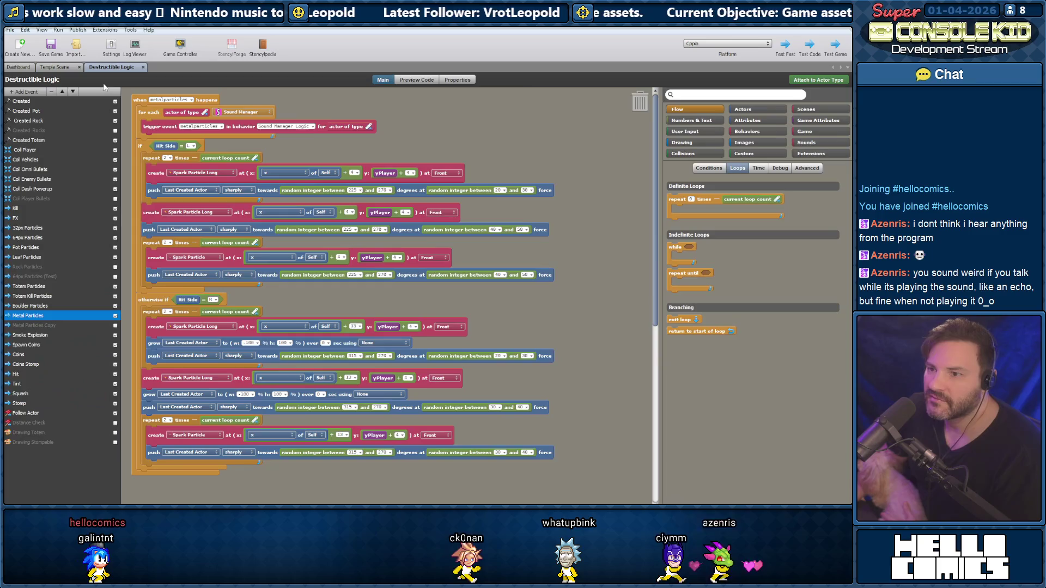
scroll(176, 232, down, 3)
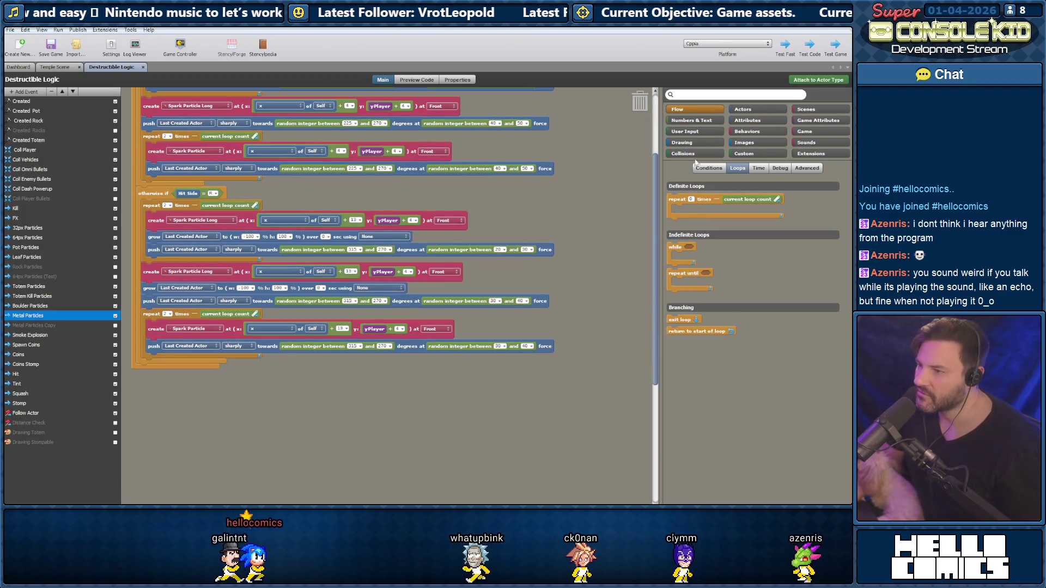
click(710, 169)
mouse_move(764, 199)
mouse_down()
mouse_move(201, 407)
mouse_move(165, 366)
mouse_up()
drag(205, 198, 192, 366)
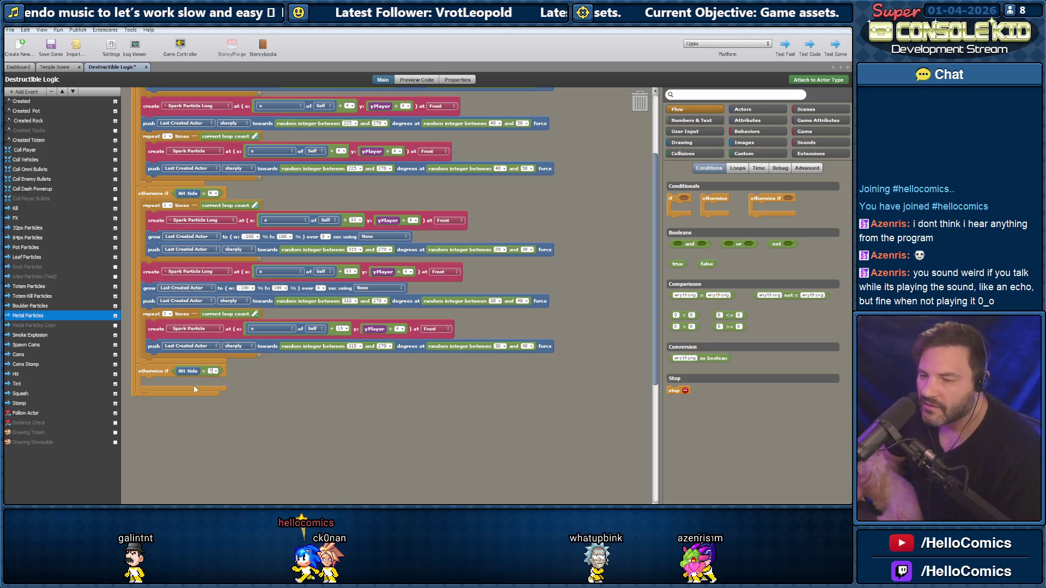
Copy spark-particle repeat groups into the T branch and paste a grow block between create and push
scroll(165, 307, up, 3)
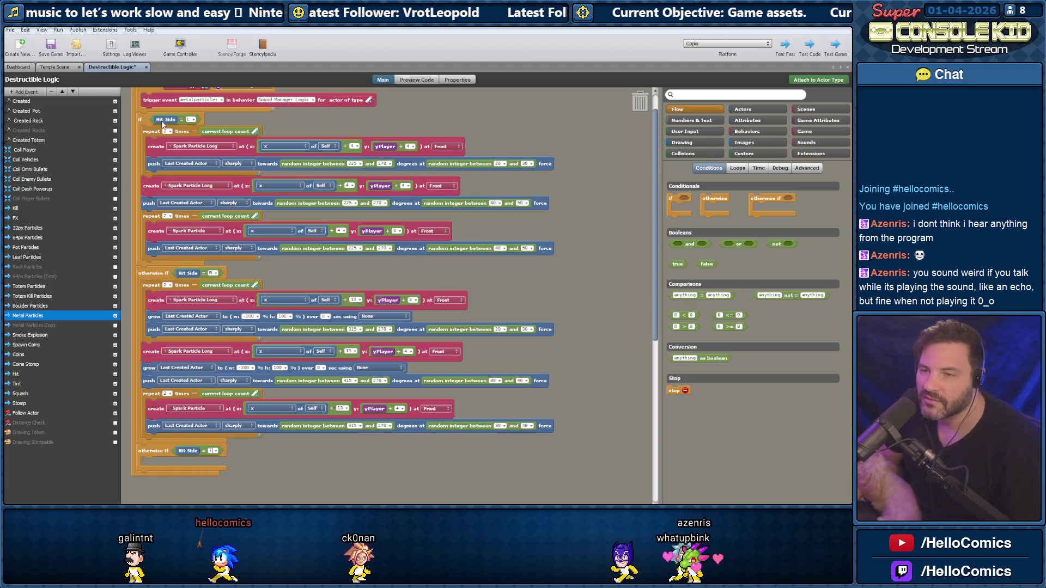
mouse_move(154, 134)
mouse_down()
mouse_move(164, 473)
mouse_move(228, 472)
mouse_move(146, 463)
mouse_up()
scroll(194, 246, down, 4)
scroll(194, 246, up, 2)
scroll(174, 182, up, 2)
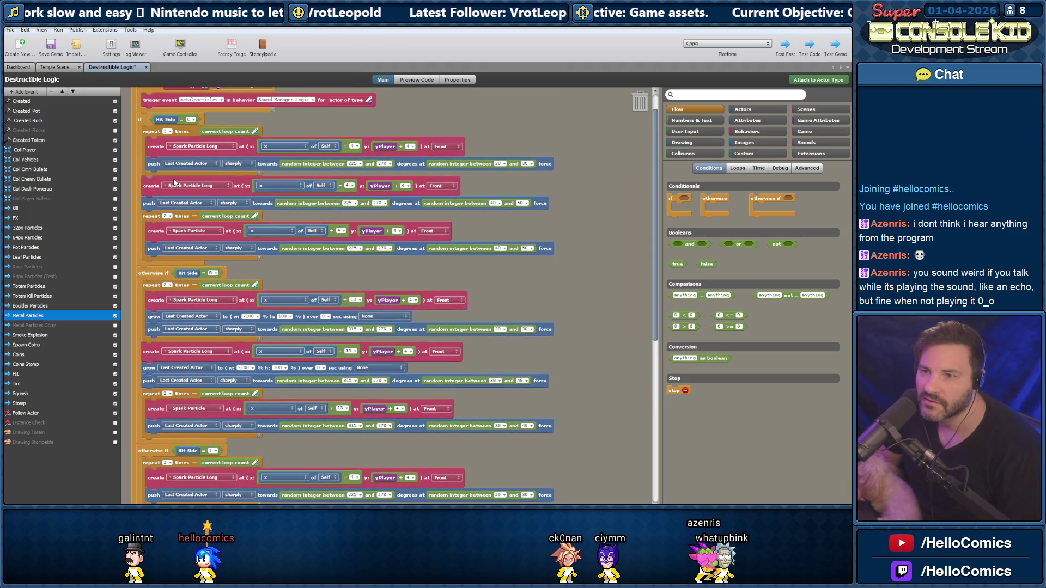
scroll(173, 182, down, 2)
drag(151, 166, 152, 462)
scroll(180, 418, down, 4)
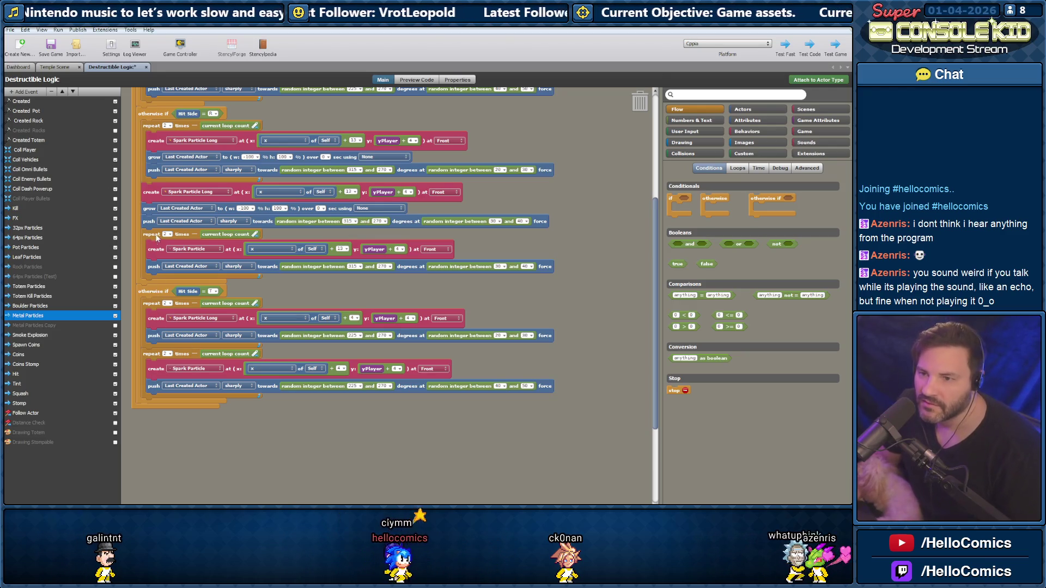
key(ctrl+v)
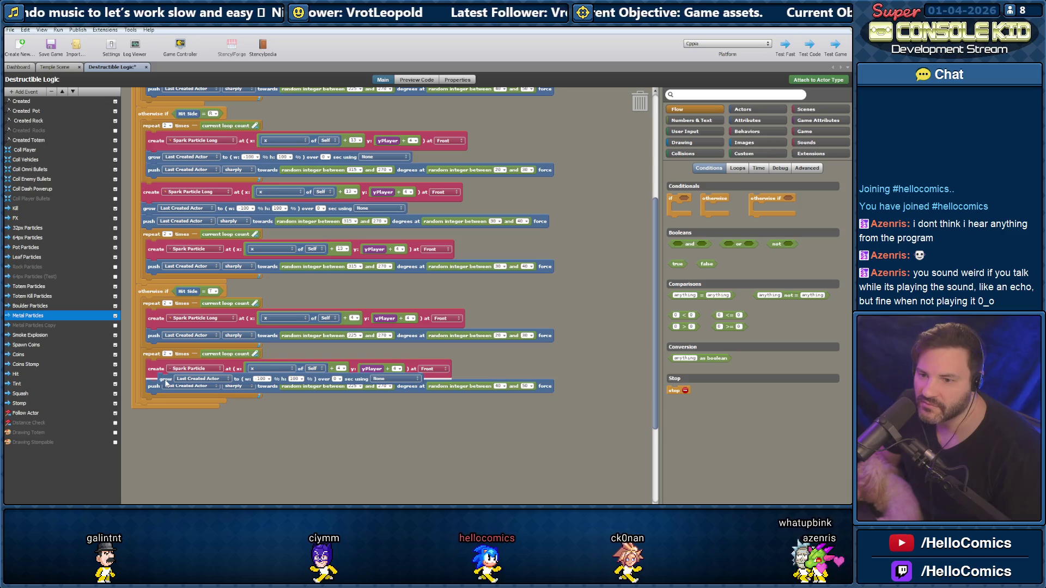
click(165, 382)
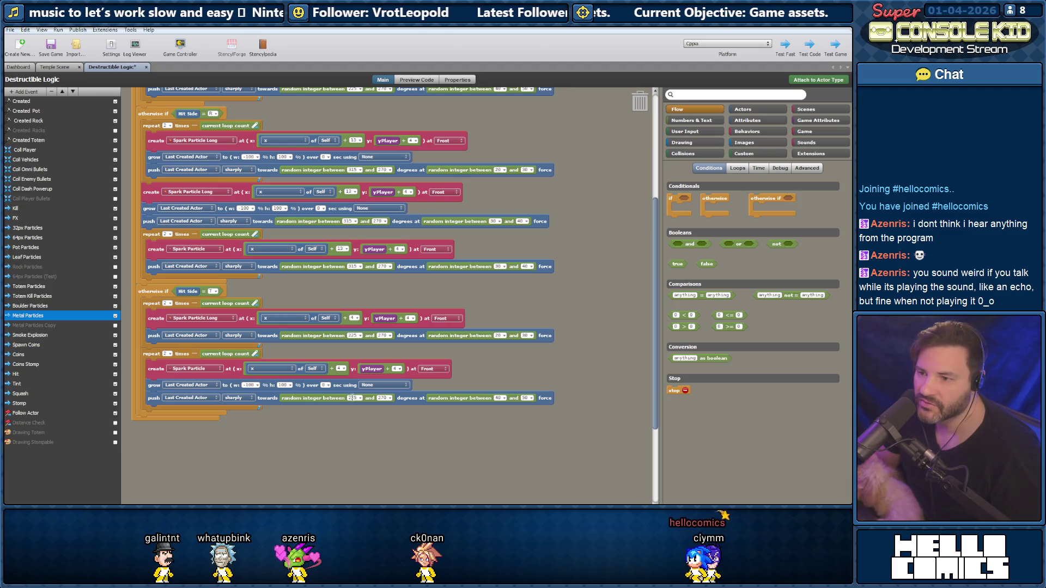
Set the push block's random angles to 315 and 65, and duplicate the repeat group below
text(24)
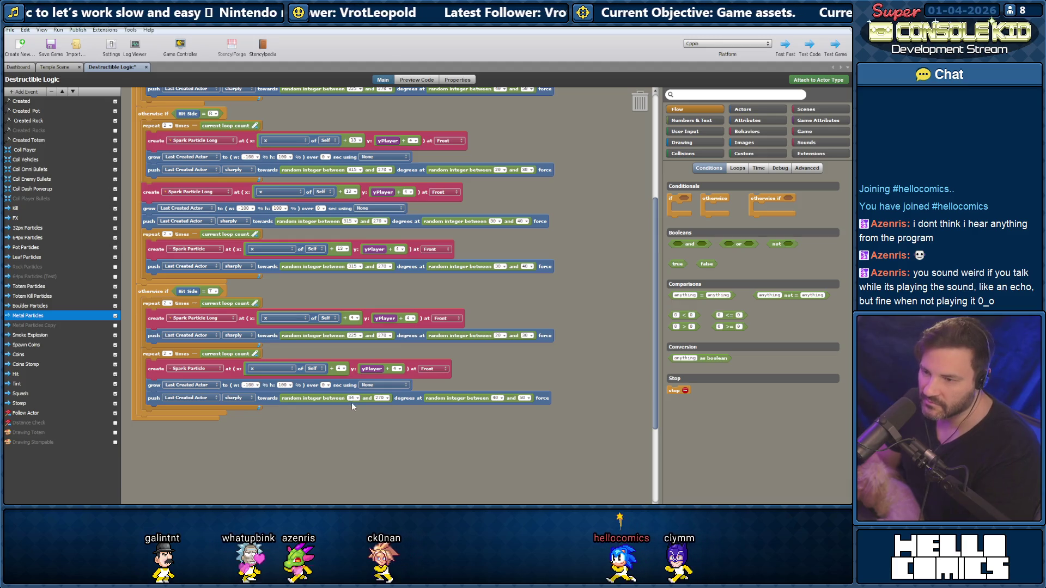
key(BackSpace)
key(BackSpace)
text(315)
key(Return)
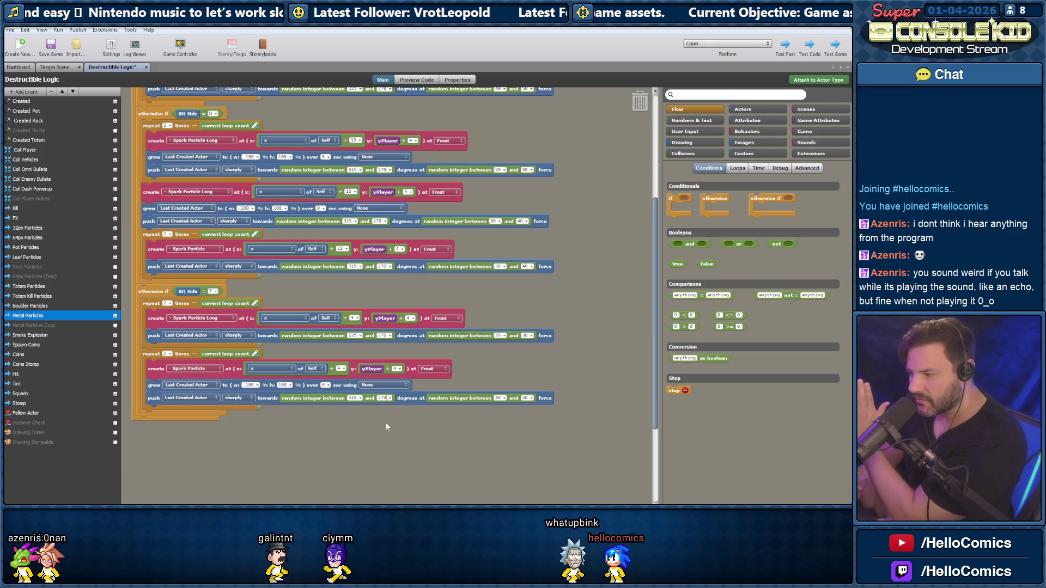
key(BackSpace)
text(5)
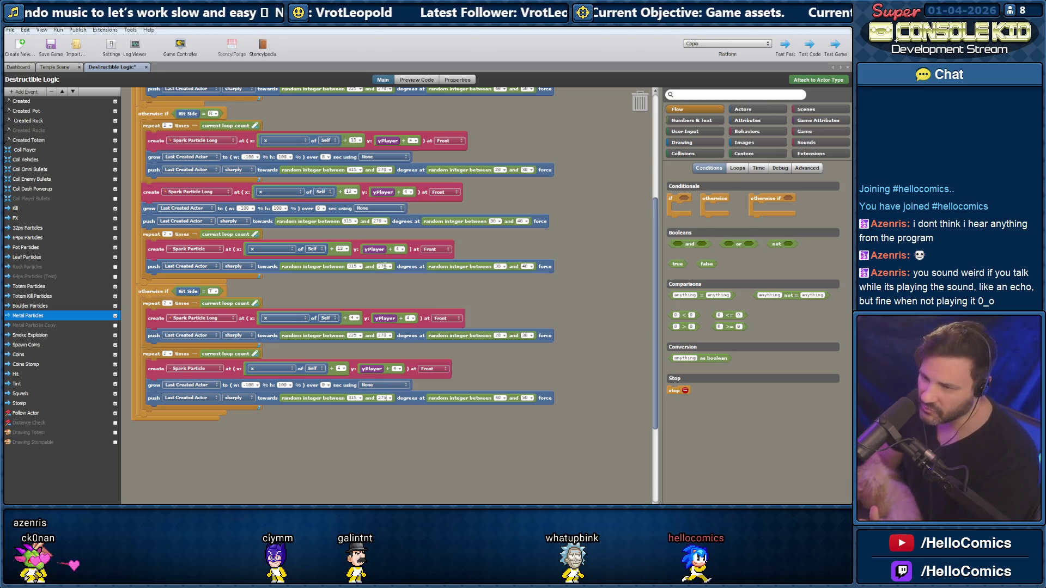
click(382, 336)
key(BackSpace)
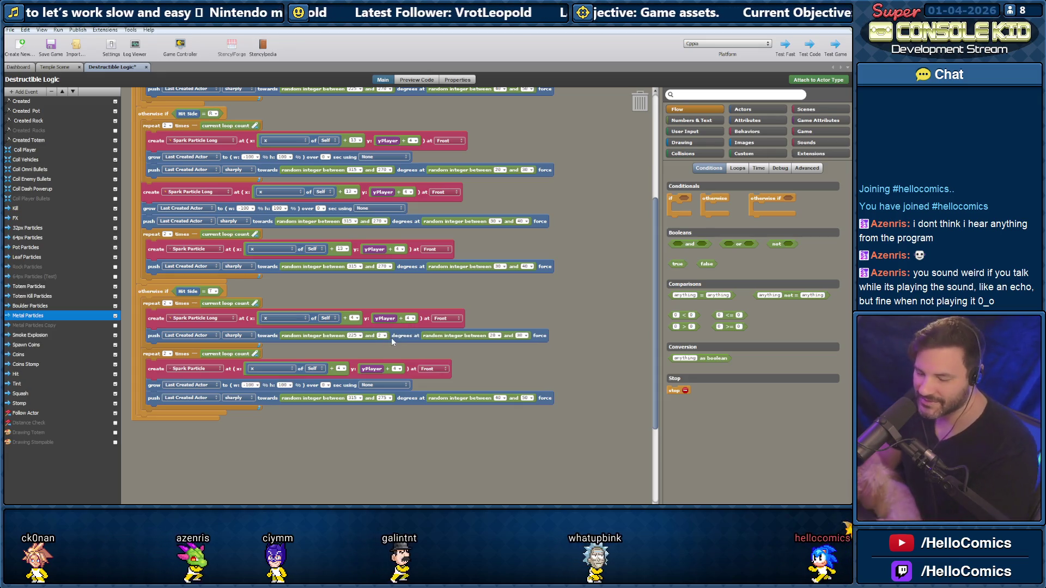
text(65)
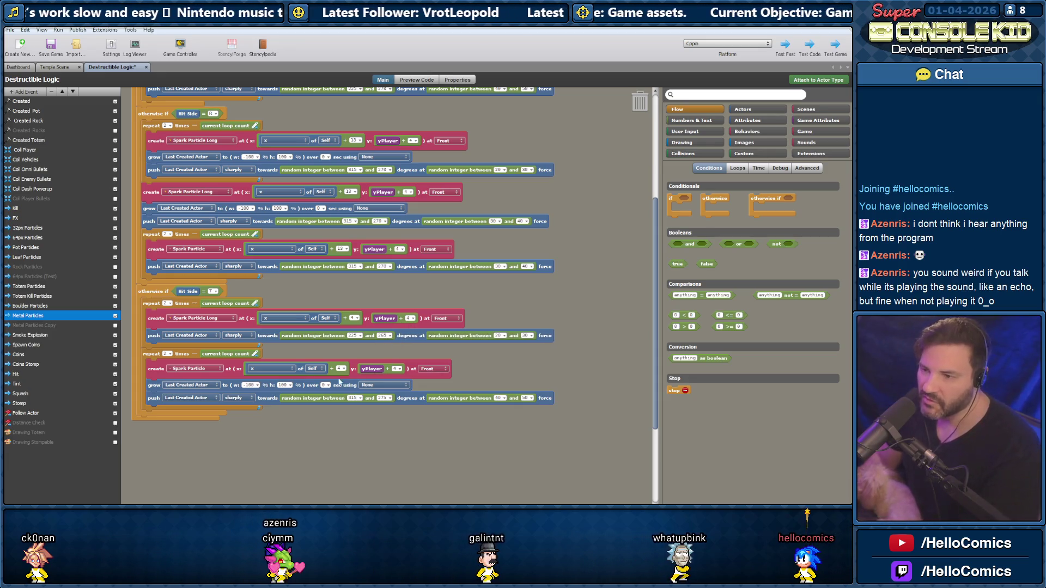
mouse_move(152, 354)
mouse_down()
mouse_move(153, 420)
mouse_move(170, 404)
mouse_up()
scroll(171, 403, down, 2)
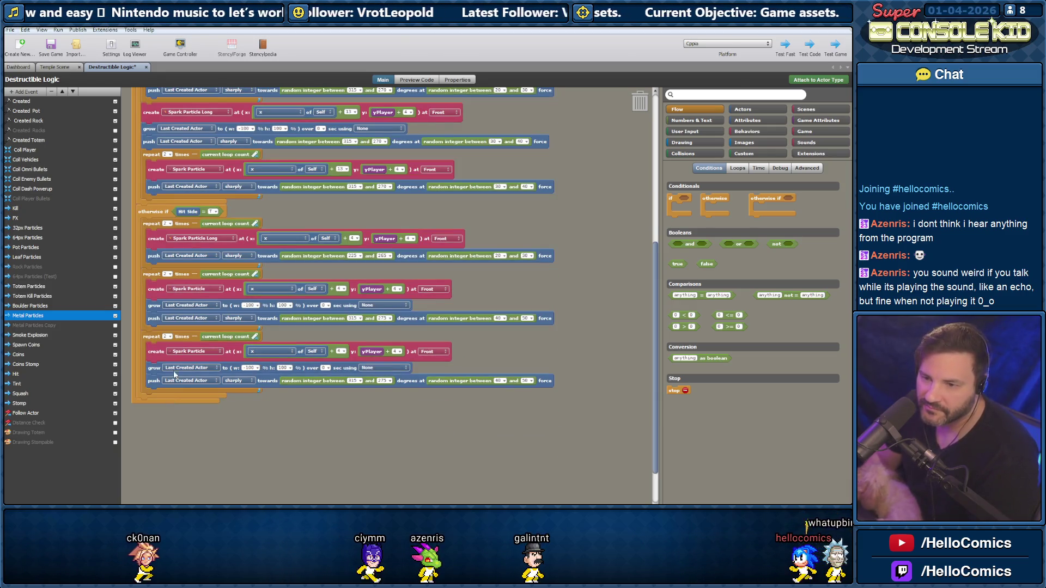
Search 'spar' in the actor picker and switch the middle create block to Spark Particle Long
click(183, 355)
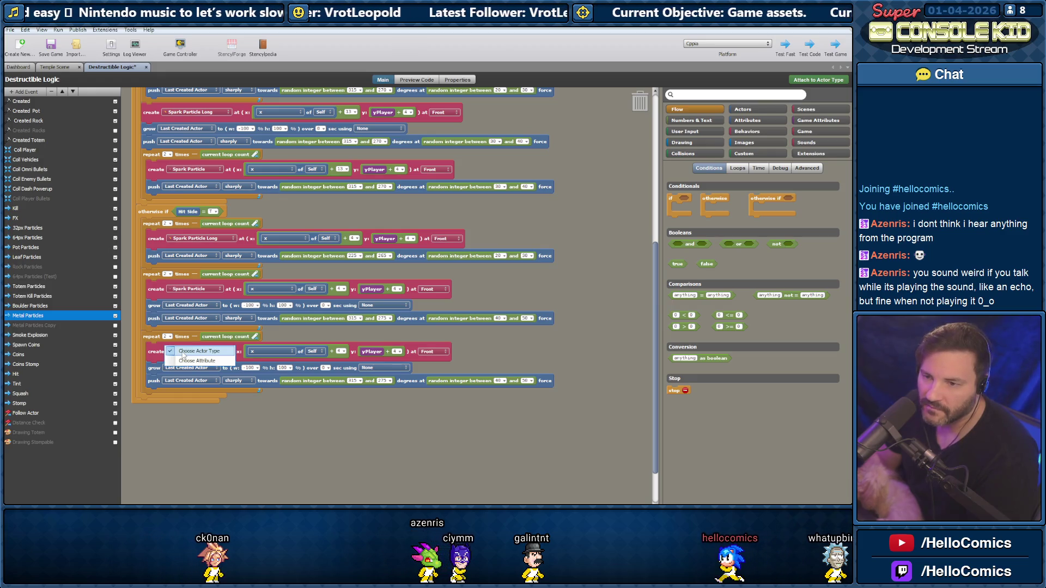
click(188, 353)
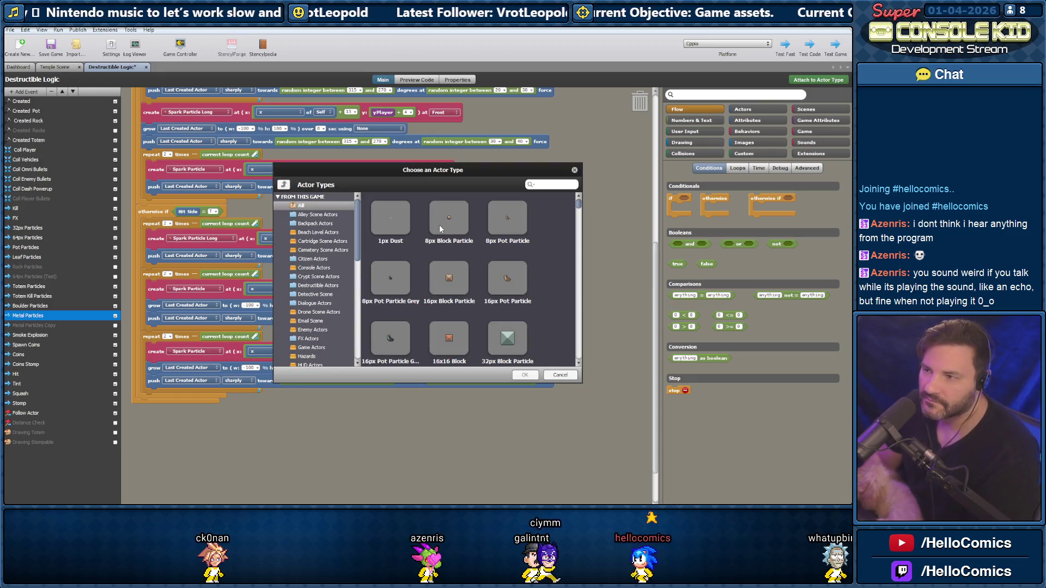
text(sp)
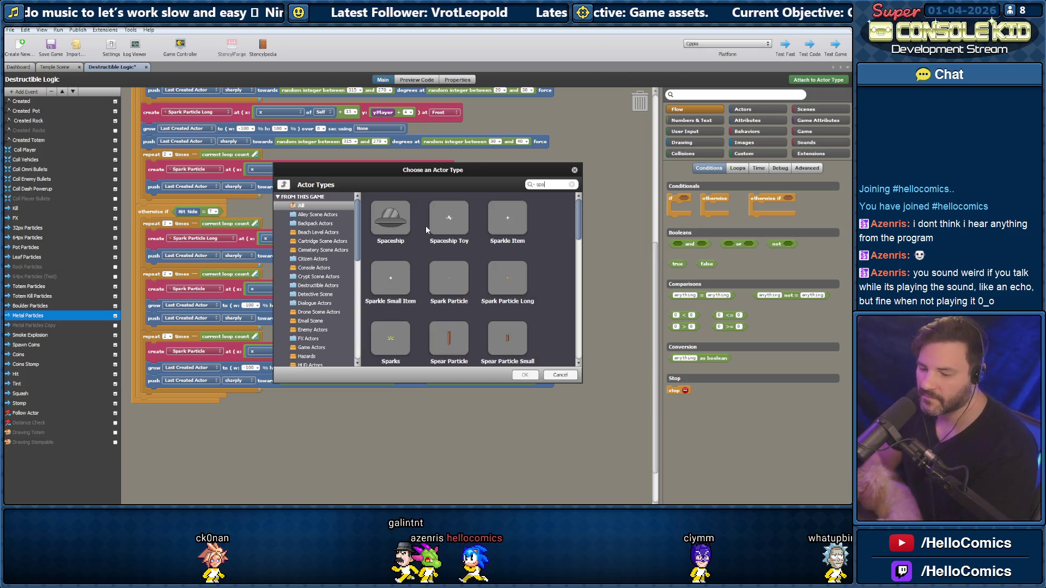
text(ar)
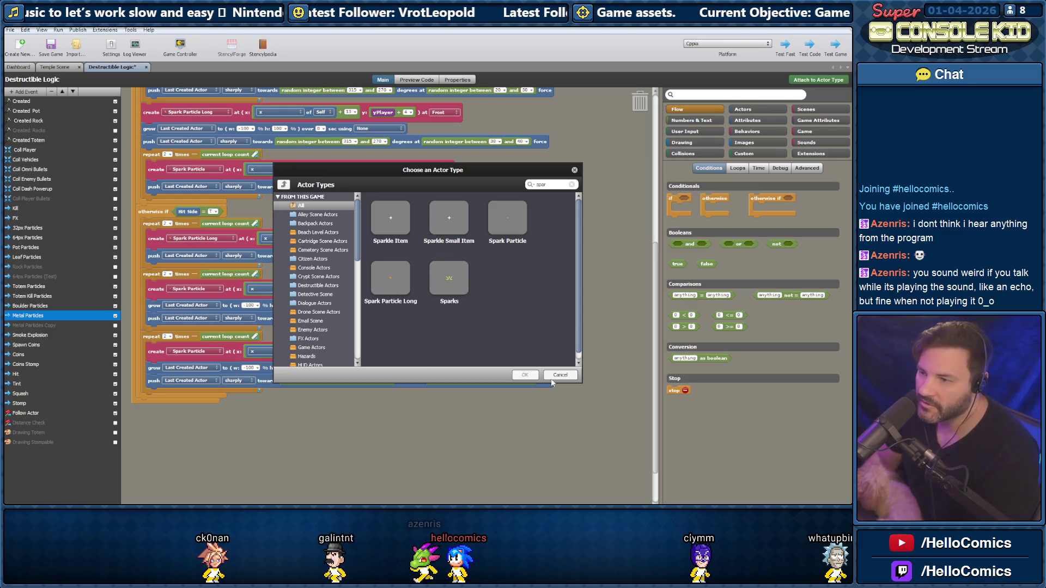
click(551, 379)
click(200, 288)
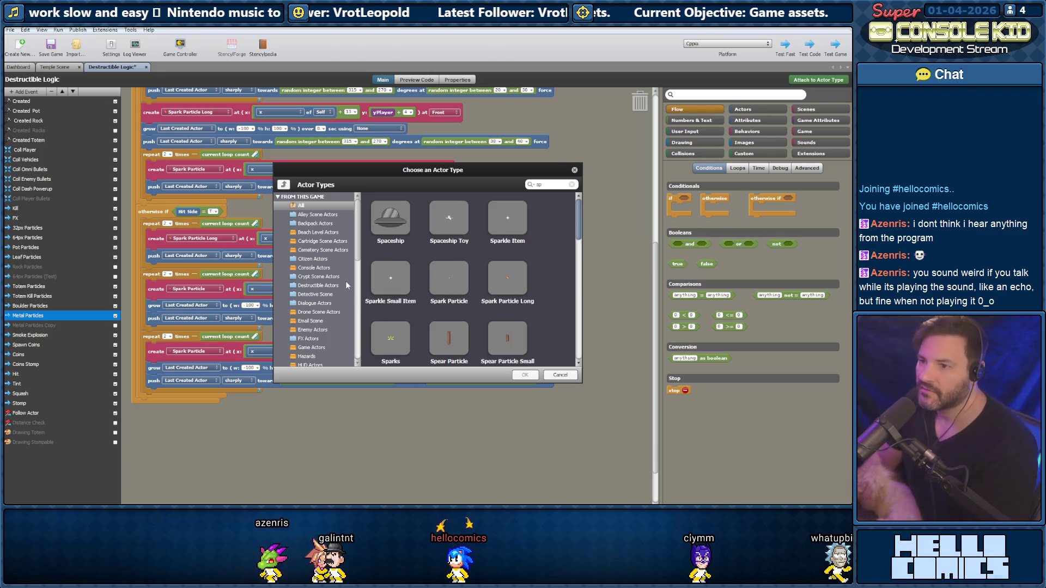
double_click(506, 288)
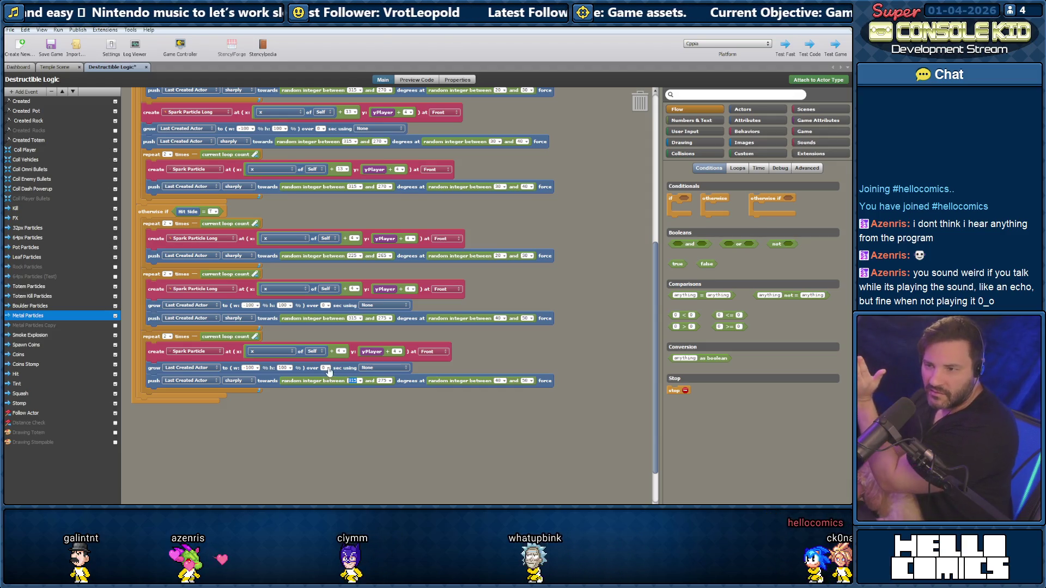
click(383, 381)
Replace the bottom push block's second angle value of 265 with 225
text(265)
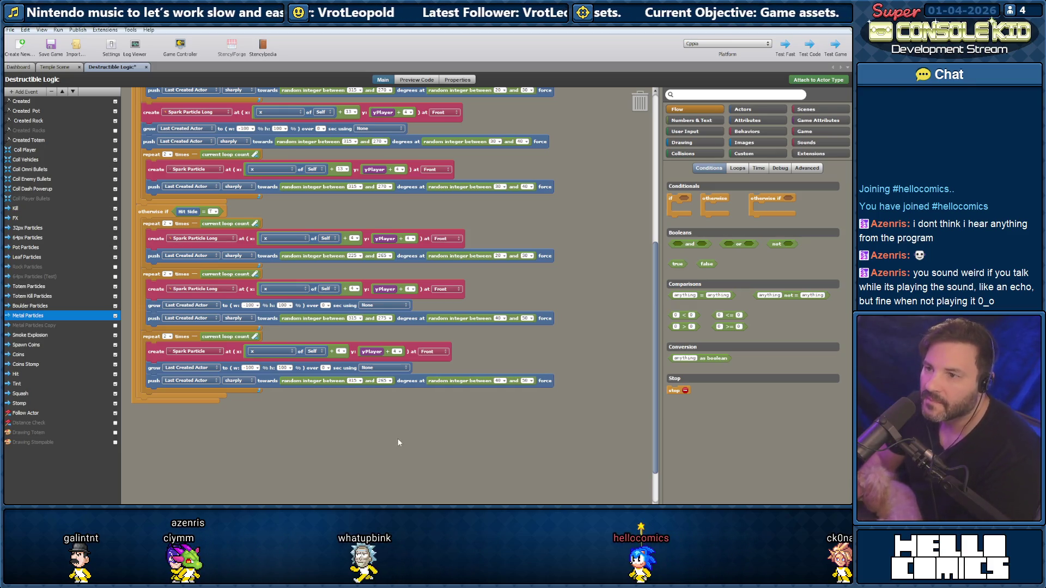
click(384, 381)
text(225)
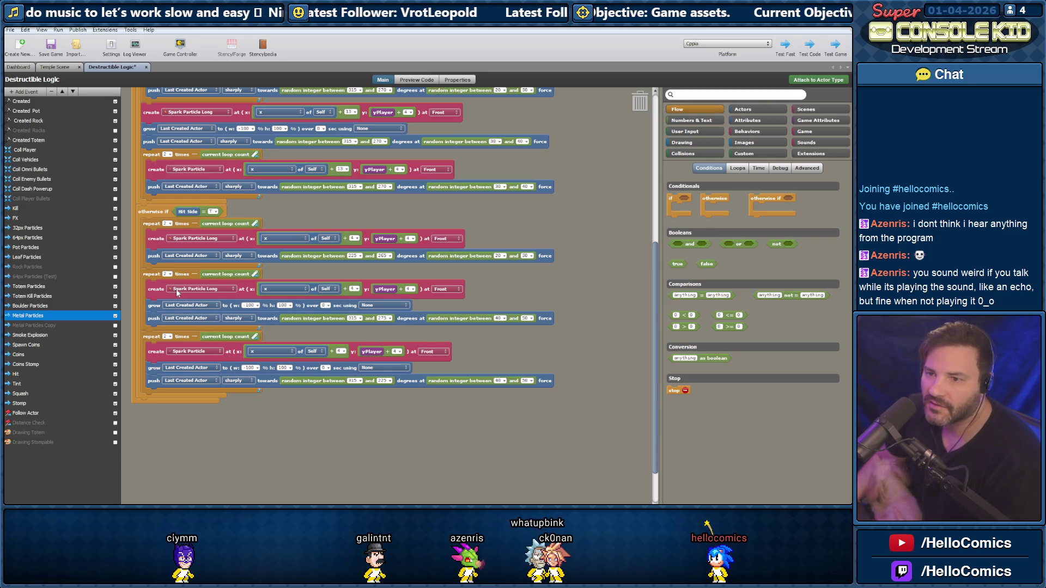
scroll(182, 305, up, 3)
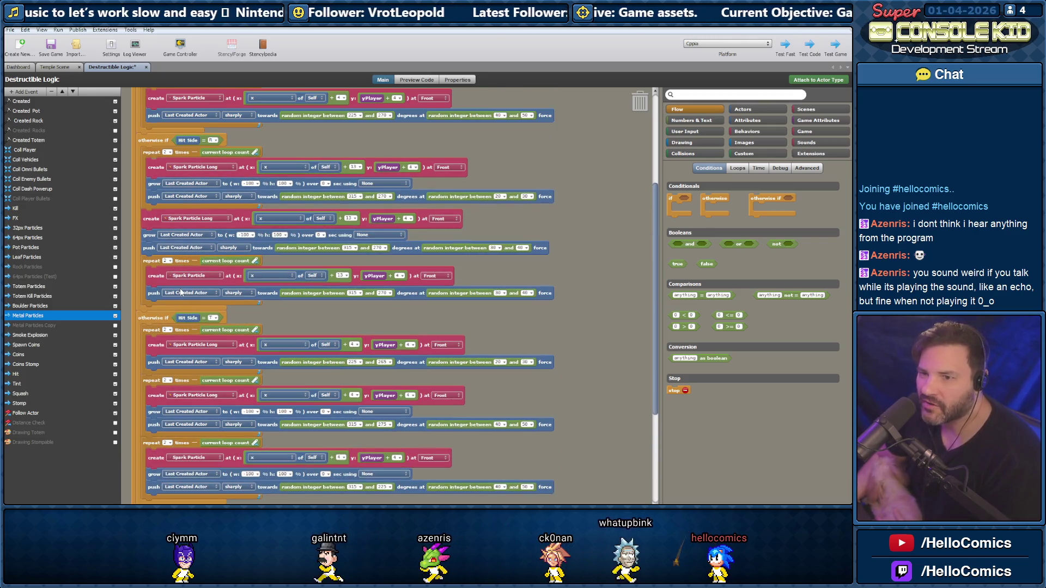
scroll(180, 303, down, 4)
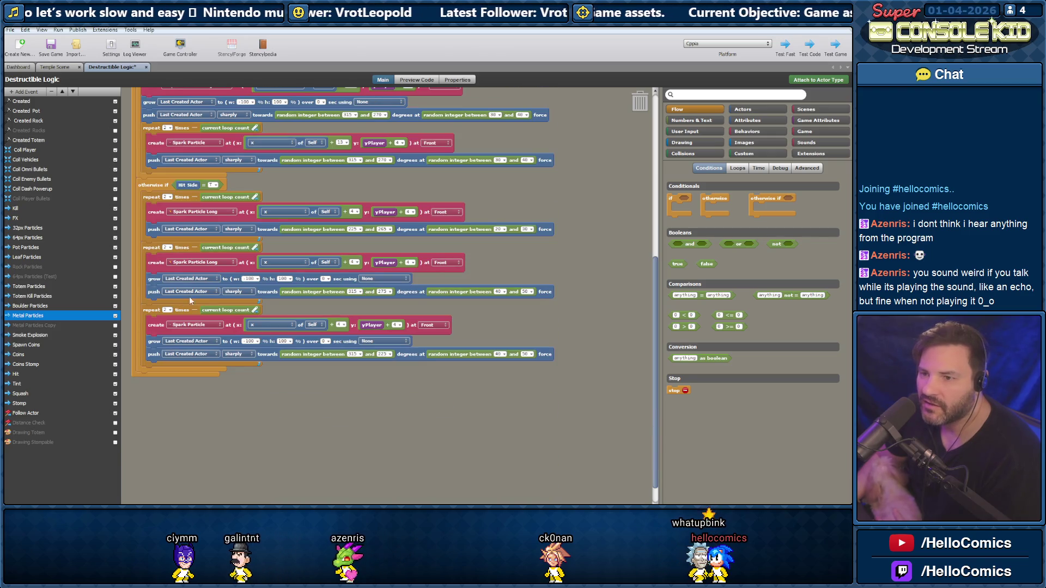
Switch to the Temple Scene and start a Test Scene run
click(57, 66)
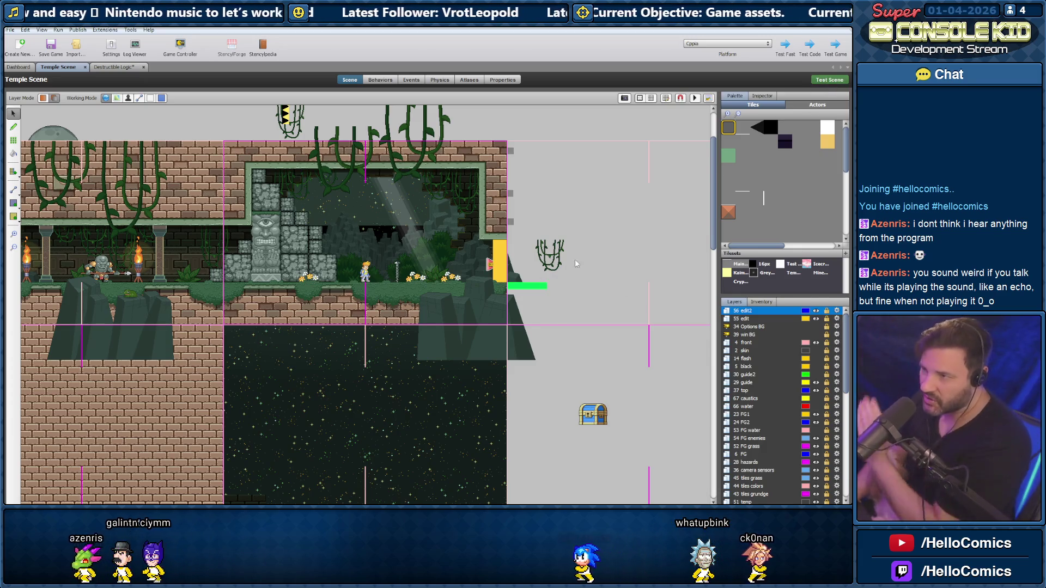
click(830, 80)
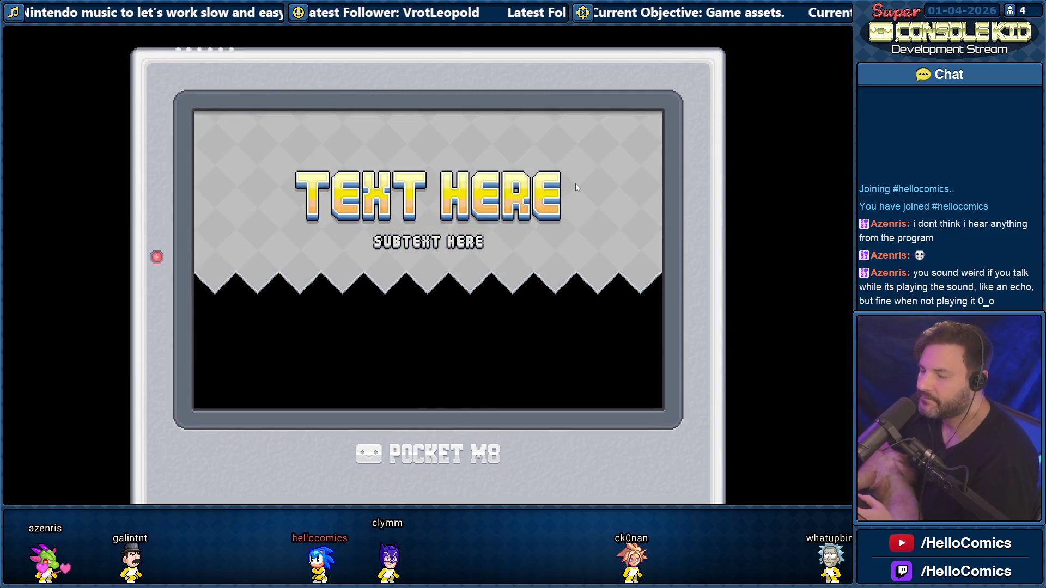
Start the test level from the title screen and take a first brief run
key(Right)
key(space)
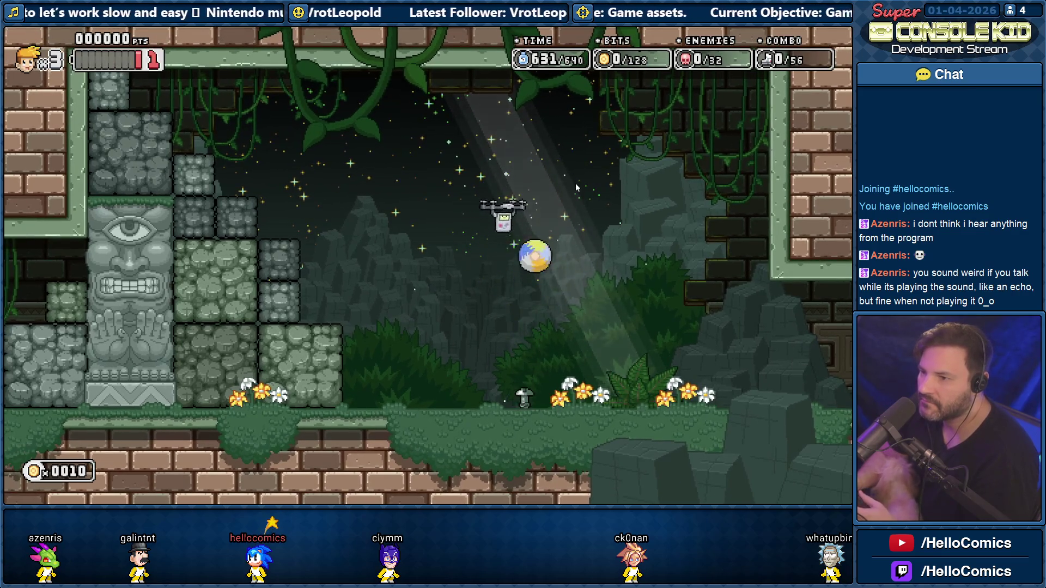
key(Left)
key(Right)
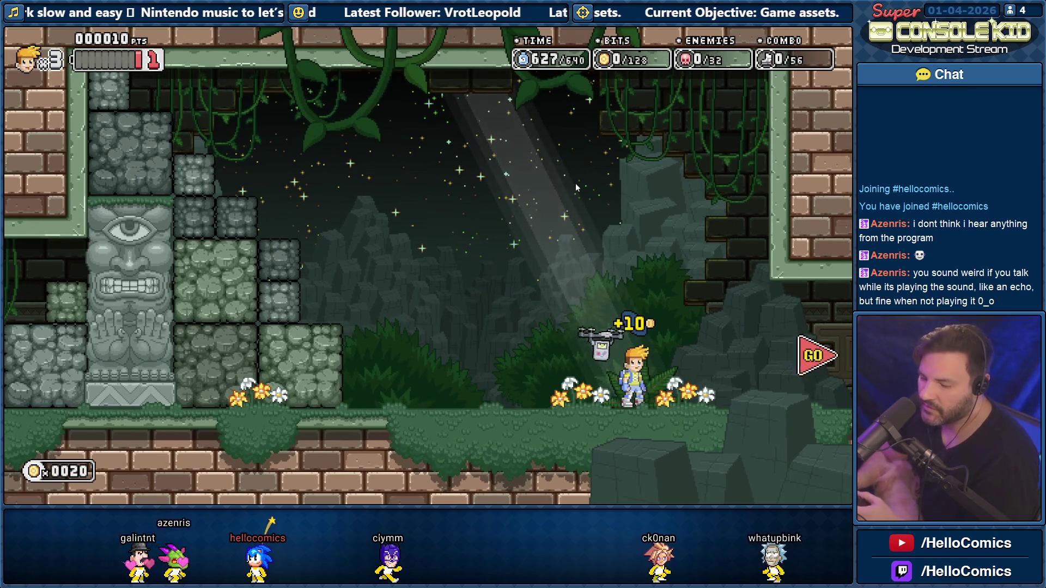
key(Escape)
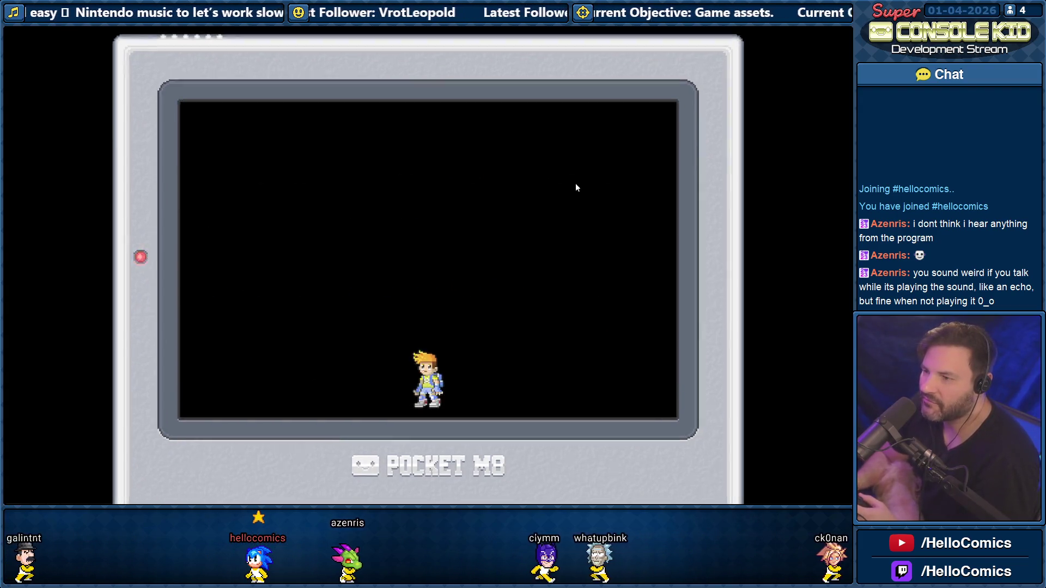
Restart the level and roll, jump and slam down around the screw pole
key(Right)
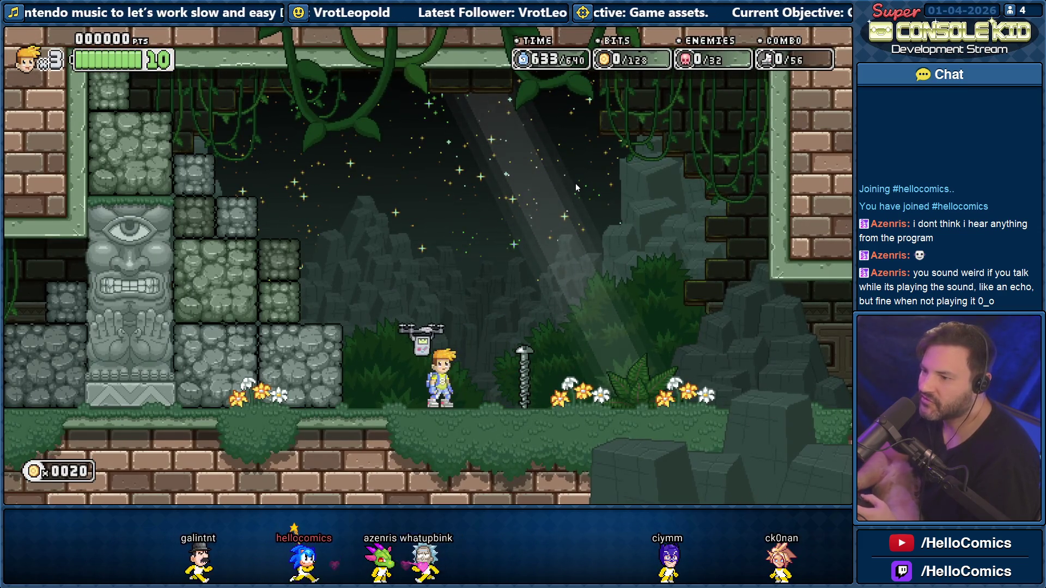
key(Right)
key(space)
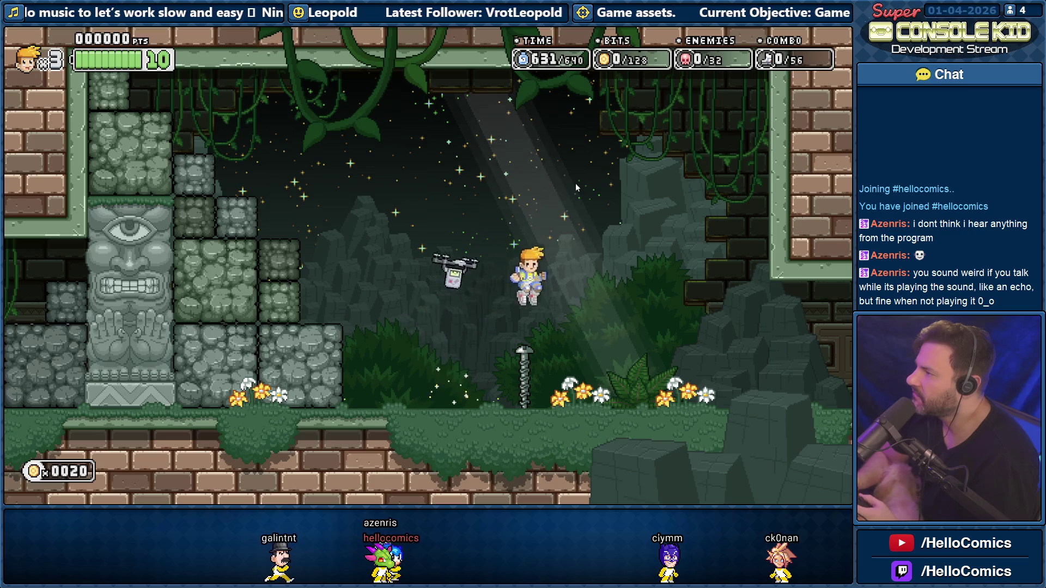
key(space)
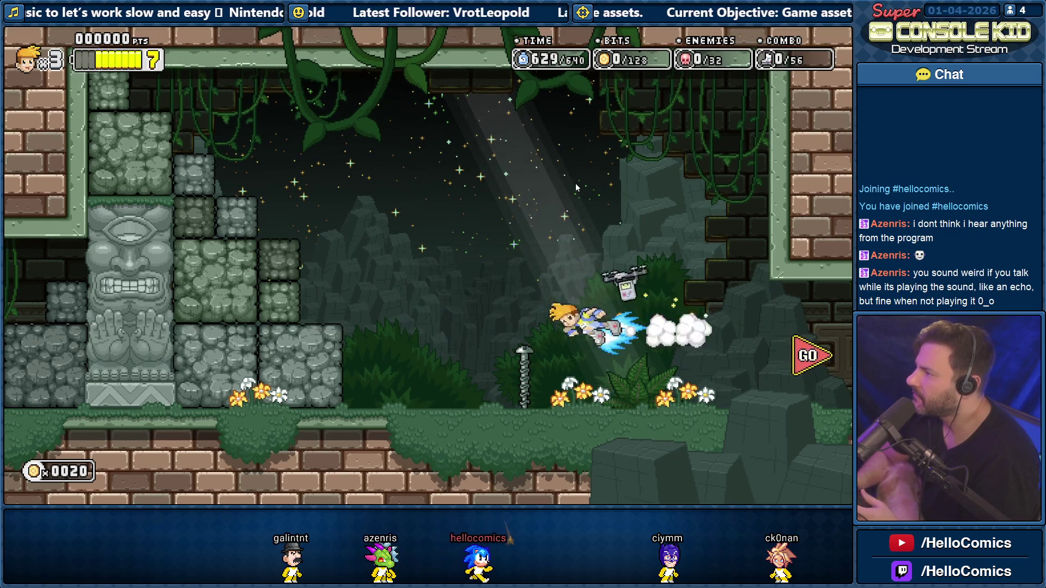
key(Down)
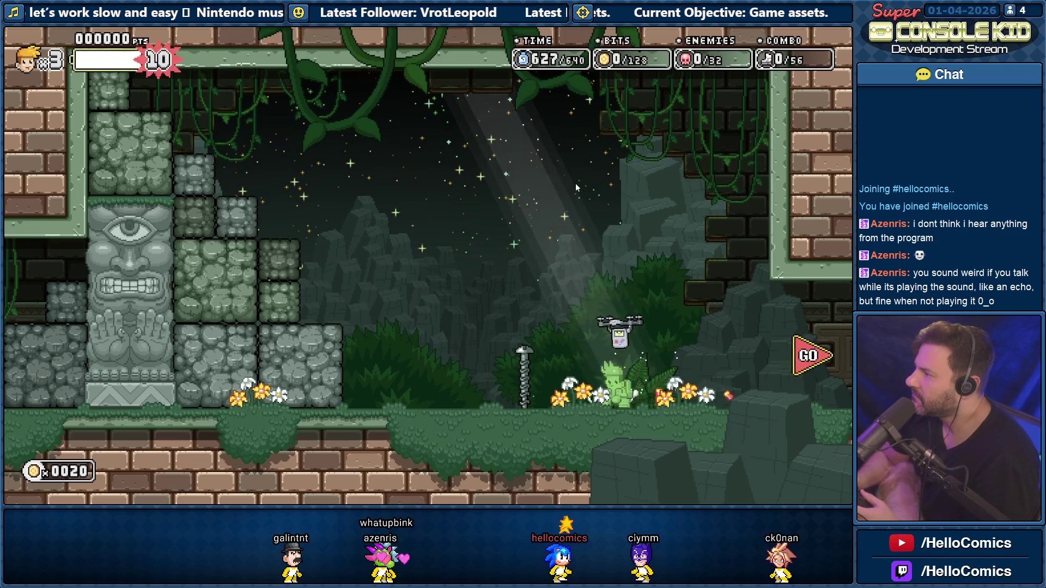
key(Right)
key(space)
key(Left)
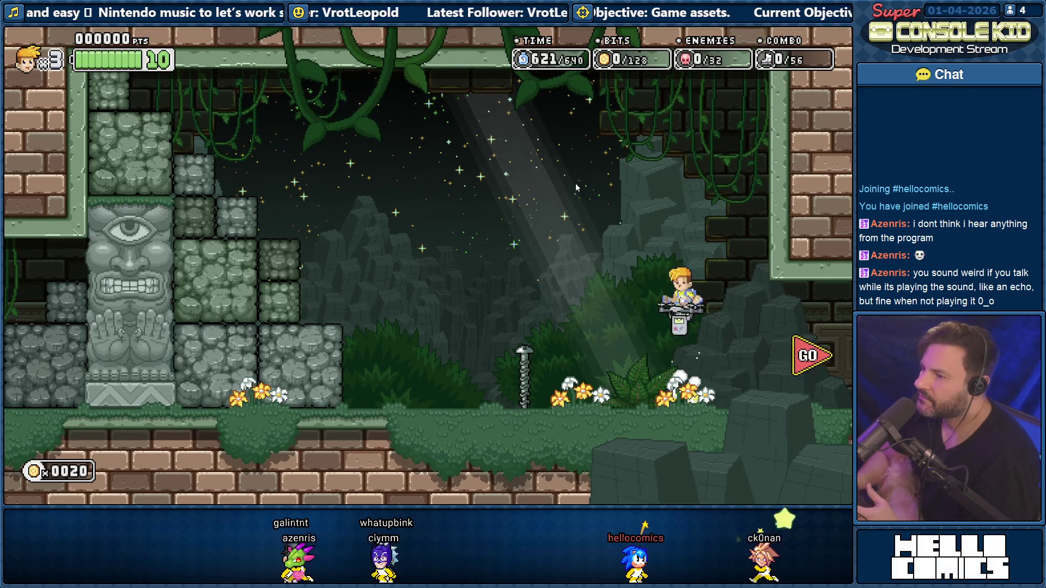
key(Down)
key(Left)
key(space)
key(space)
key(Right)
key(Down)
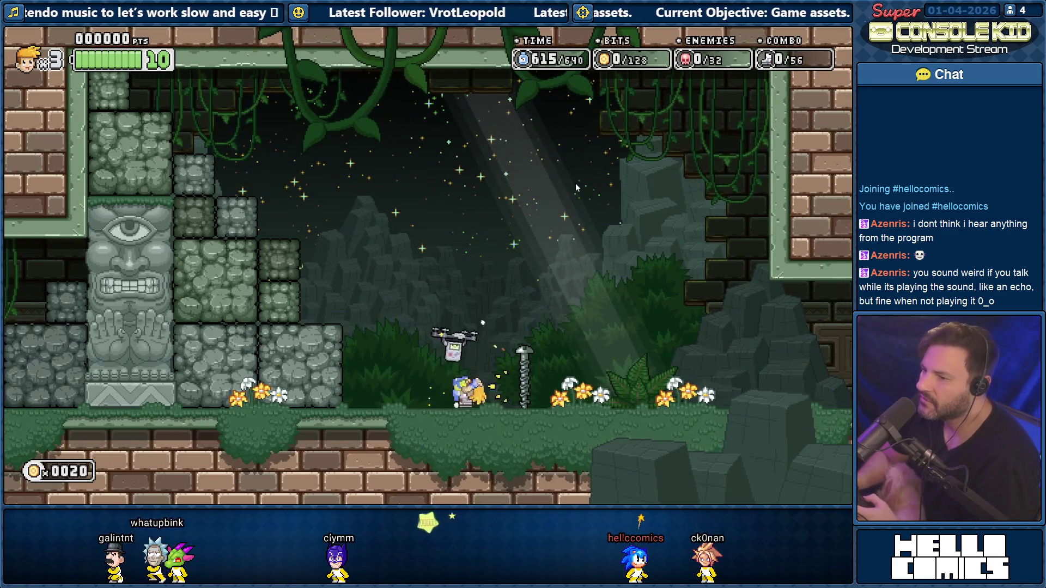
key(space)
key(Left)
key(Right)
key(space)
key(Left)
key(Down)
Grab the hovering drone, drop off it, and run and jump back beside the screw pole
key(space)
key(Left)
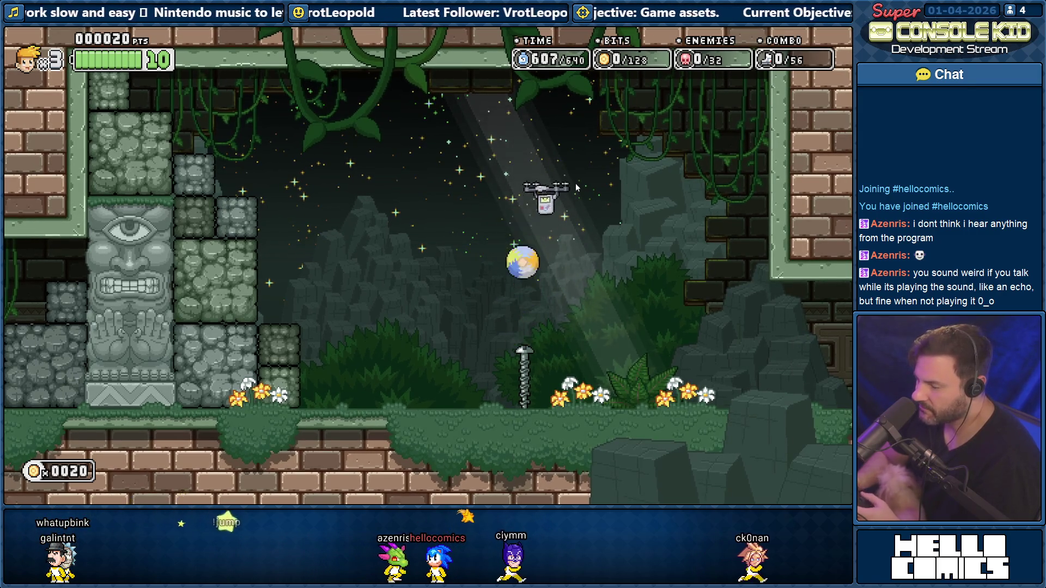
key(space)
key(Left)
key(Right)
key(space)
key(space)
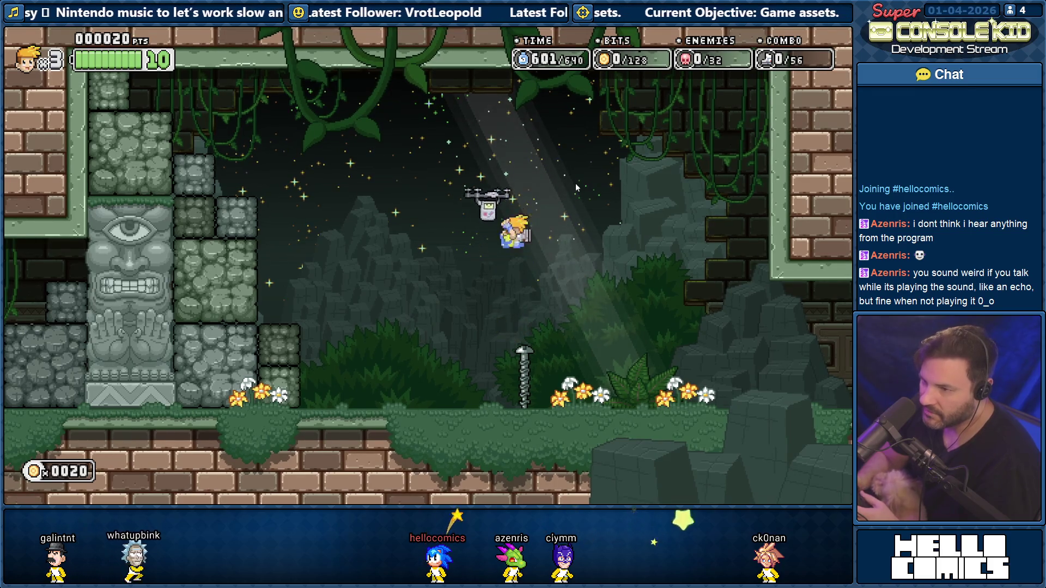
key(space)
key(Left)
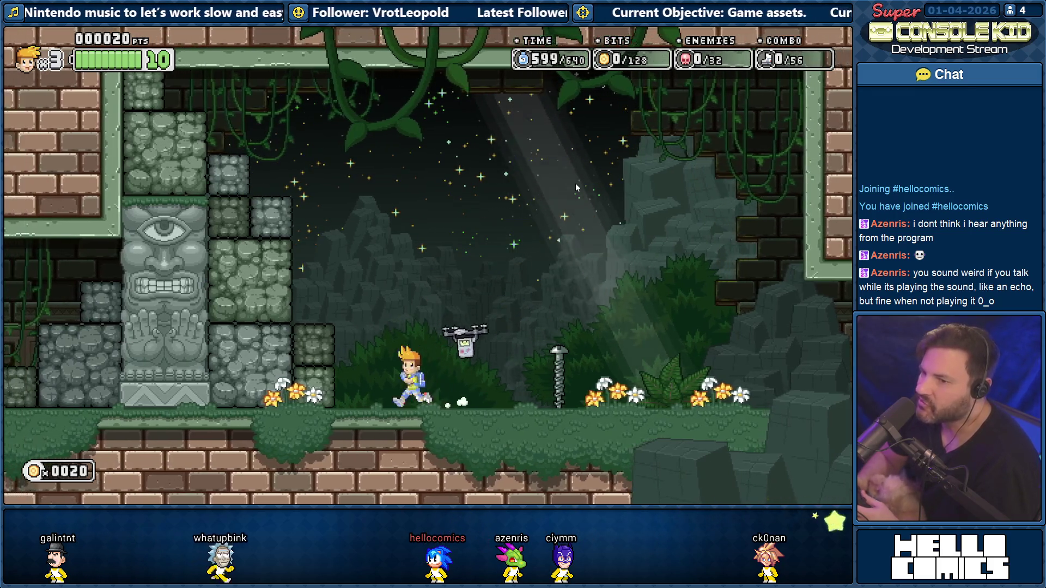
key(space)
key(Left)
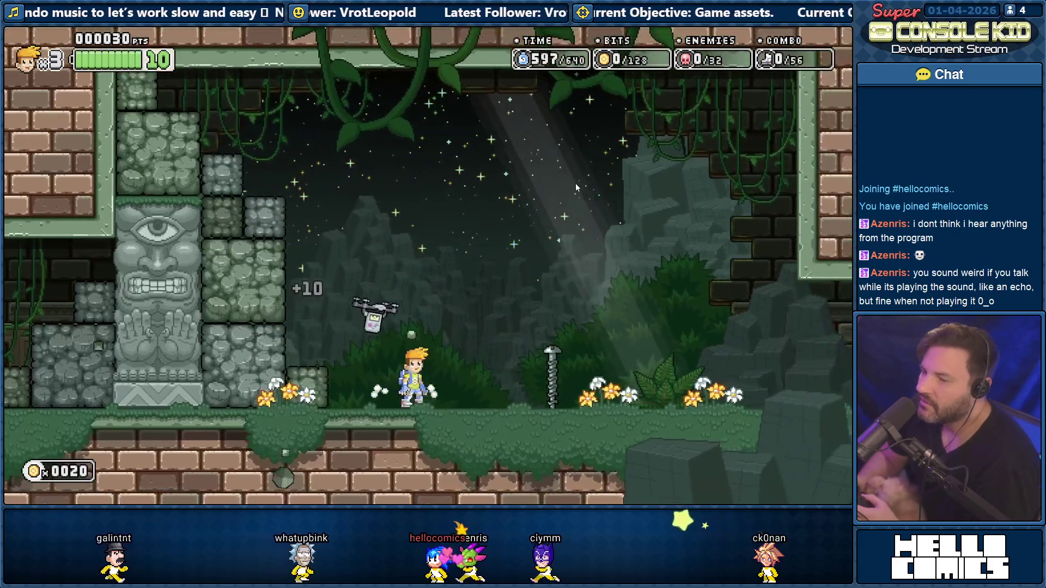
key(Left)
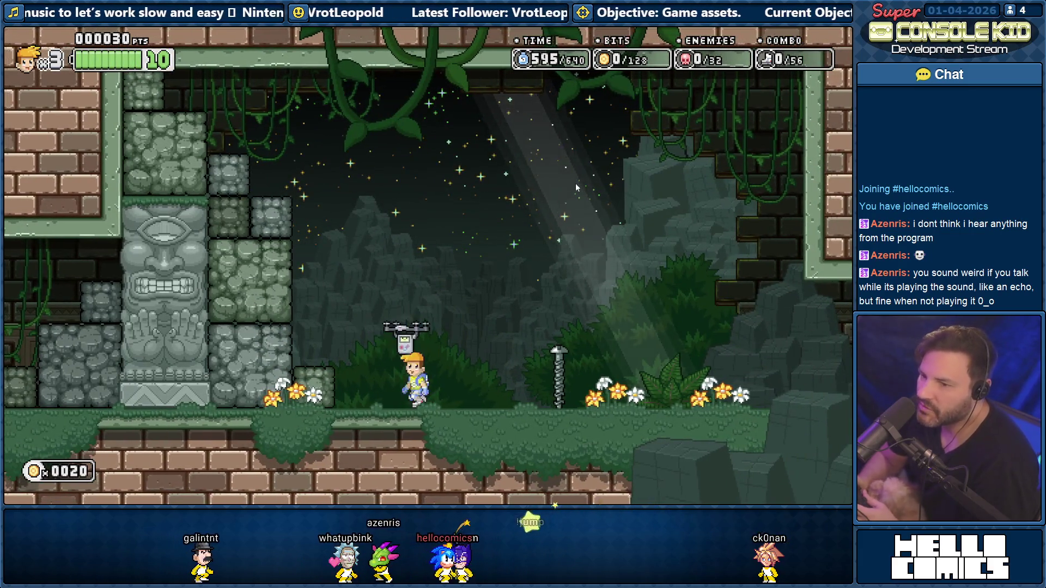
key(space)
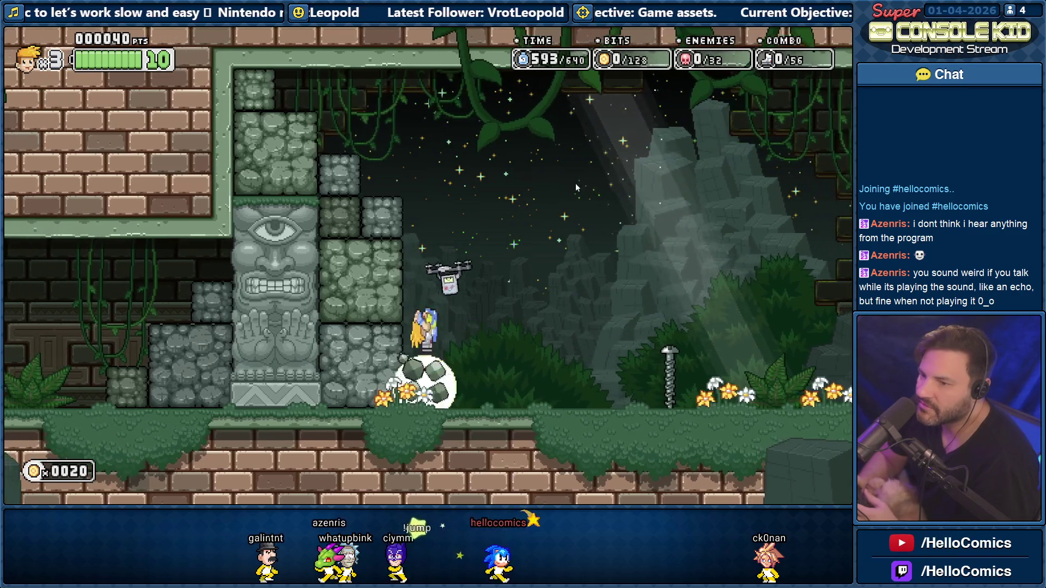
key(Right)
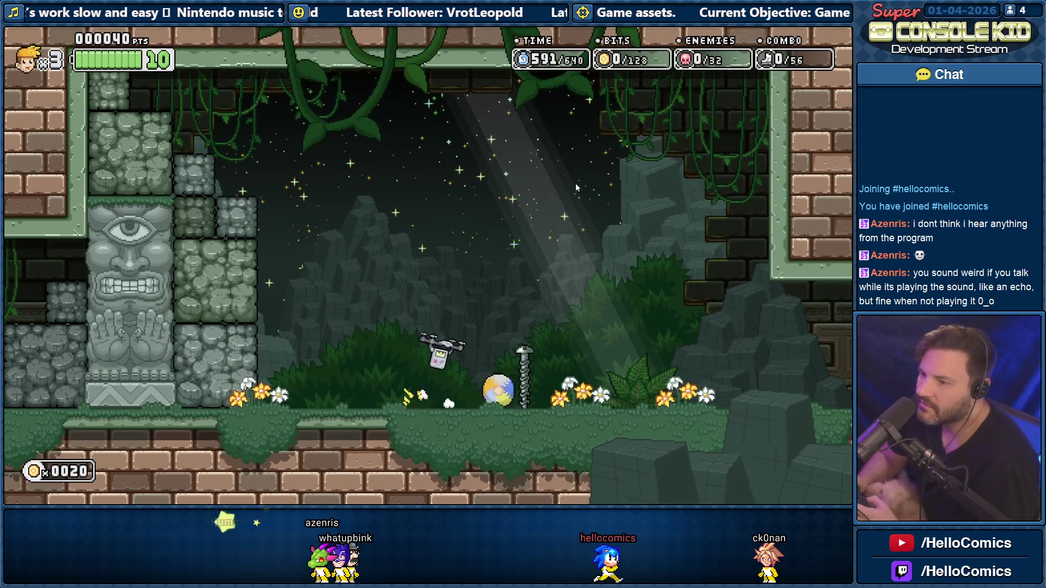
key(Down)
key(Down)
key(space)
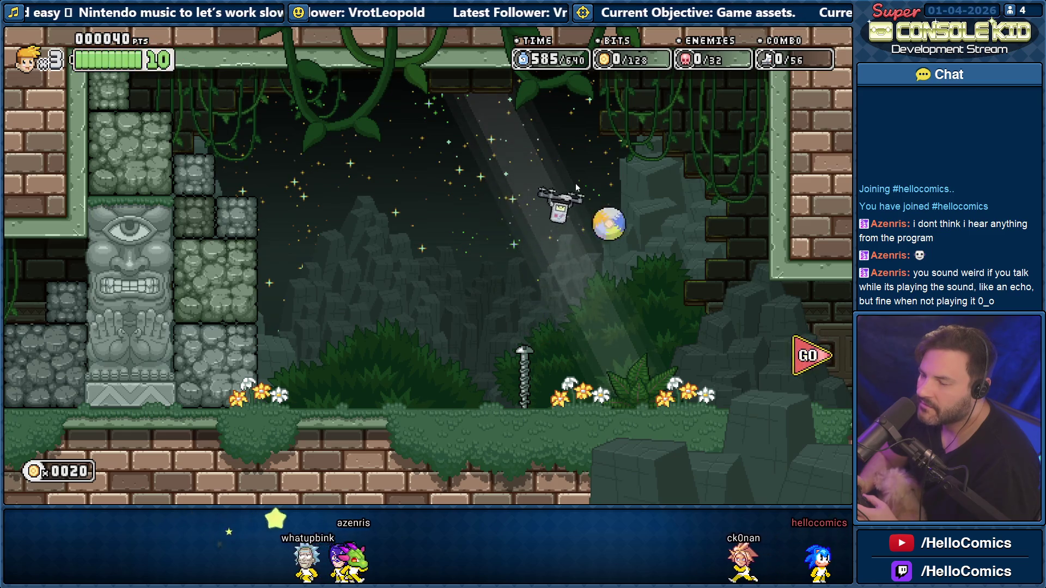
key(Left)
key(space)
key(Right)
Bounce and curl near the screw pole, then jump over and stomp the screw head
key(Left)
key(space)
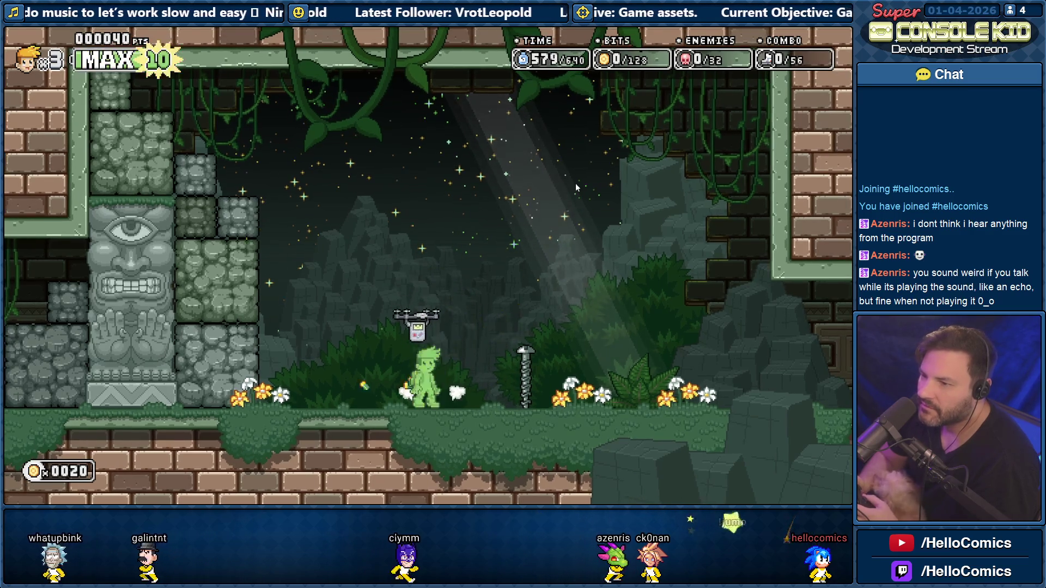
key(space)
key(Right)
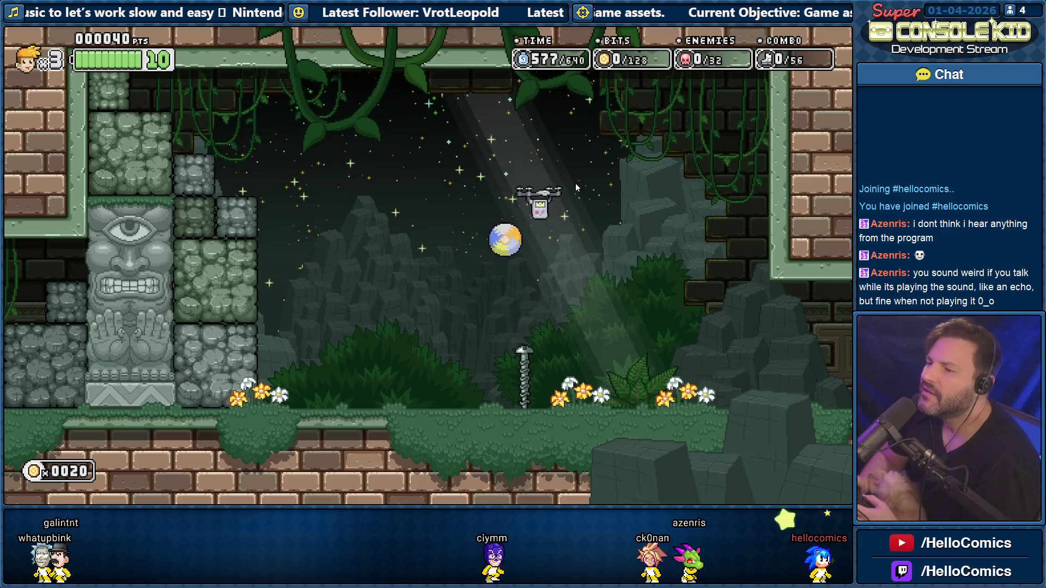
key(Down)
key(space)
key(Left)
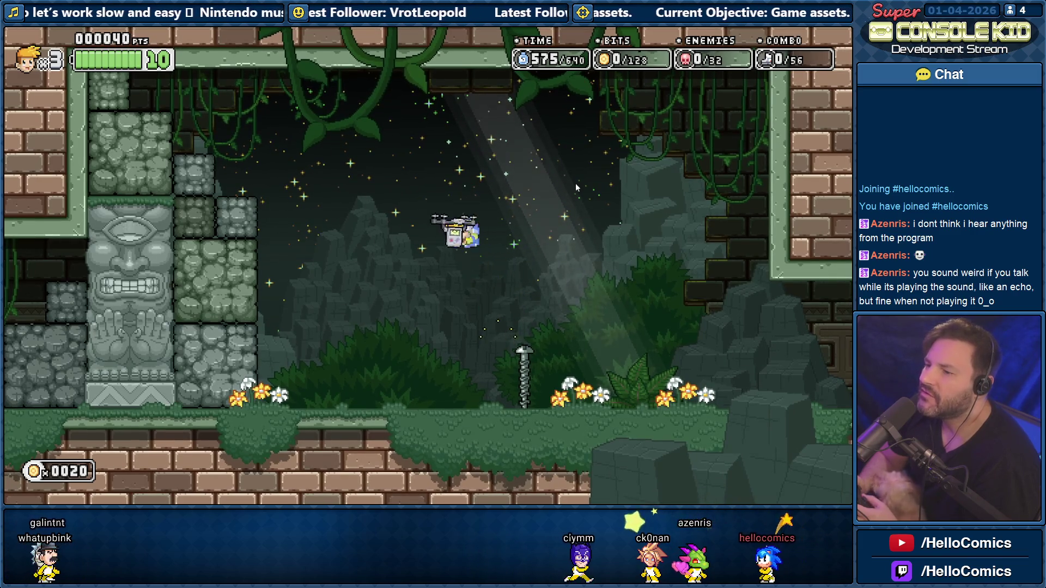
key(space)
key(Right)
key(Down)
key(space)
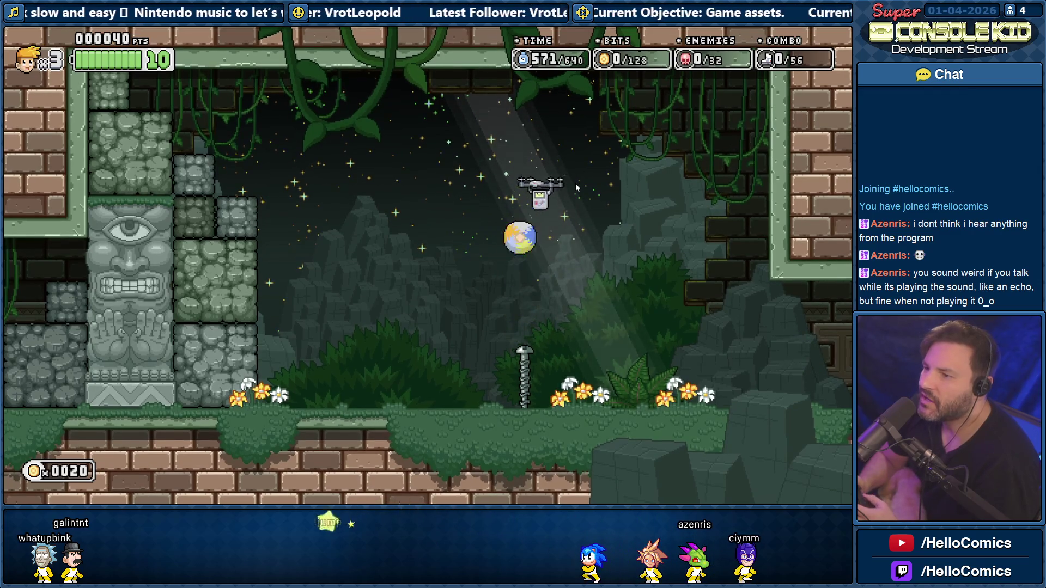
key(Left)
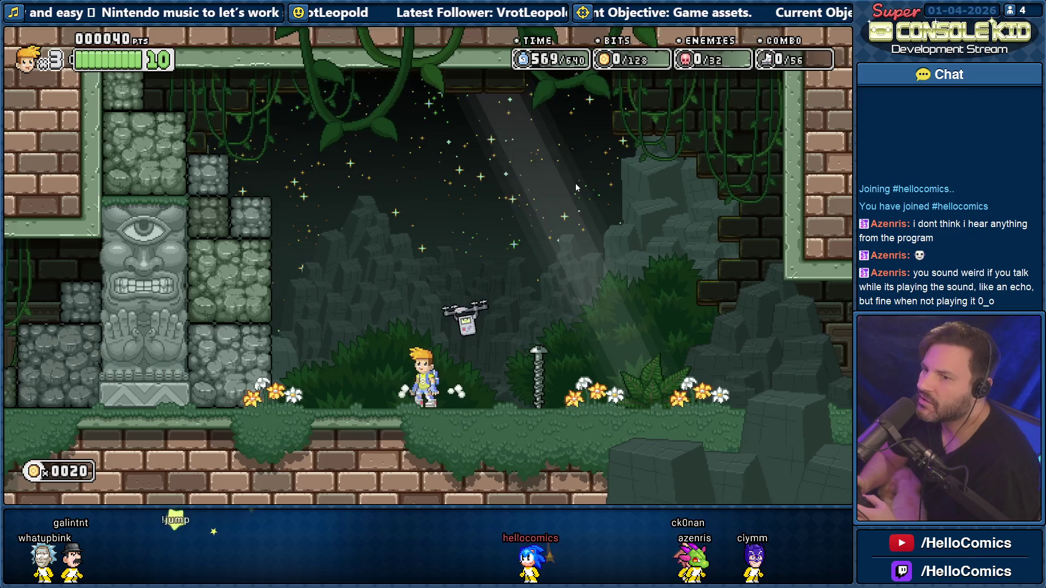
key(Right)
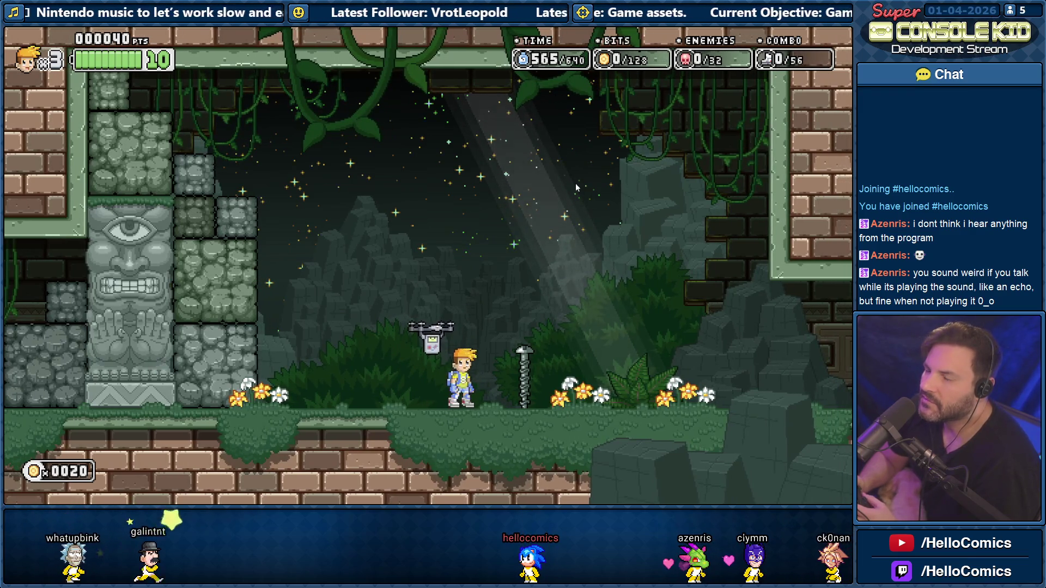
key(space)
key(Right)
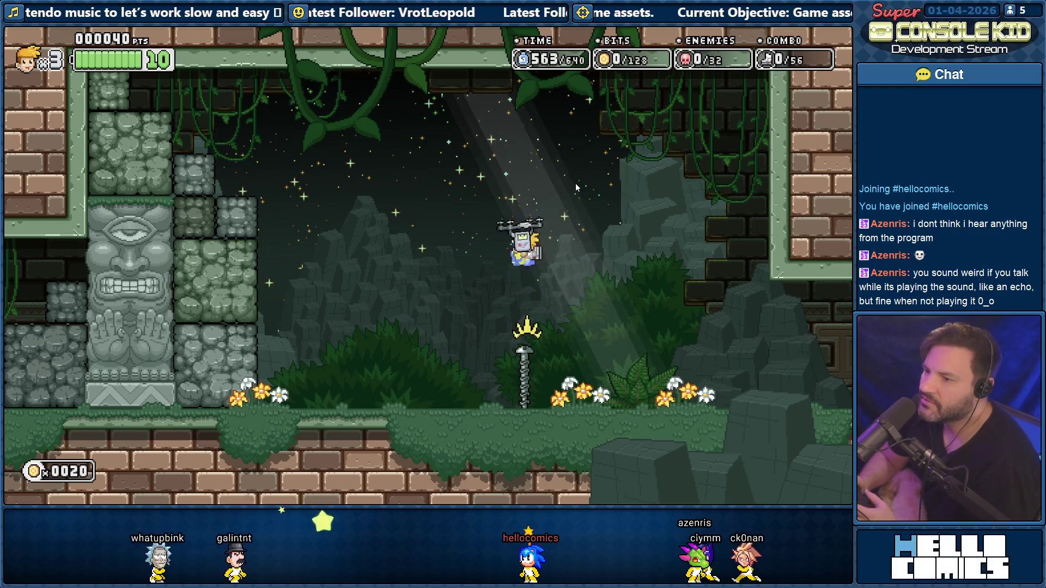
key(Left)
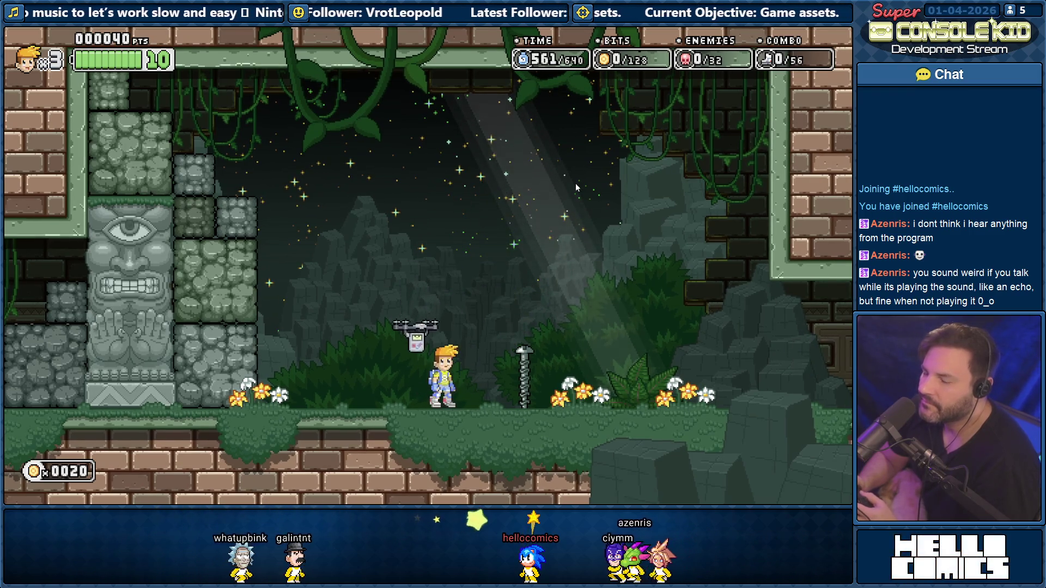
Pause and quit the test game, returning to the Destructible Logic behavior
key(Escape)
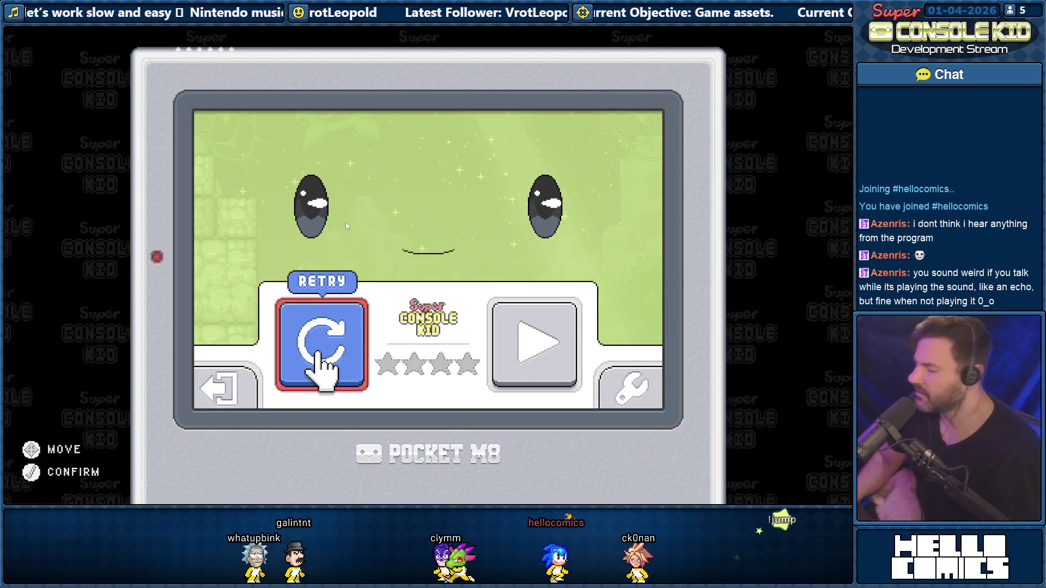
key(alt+F4)
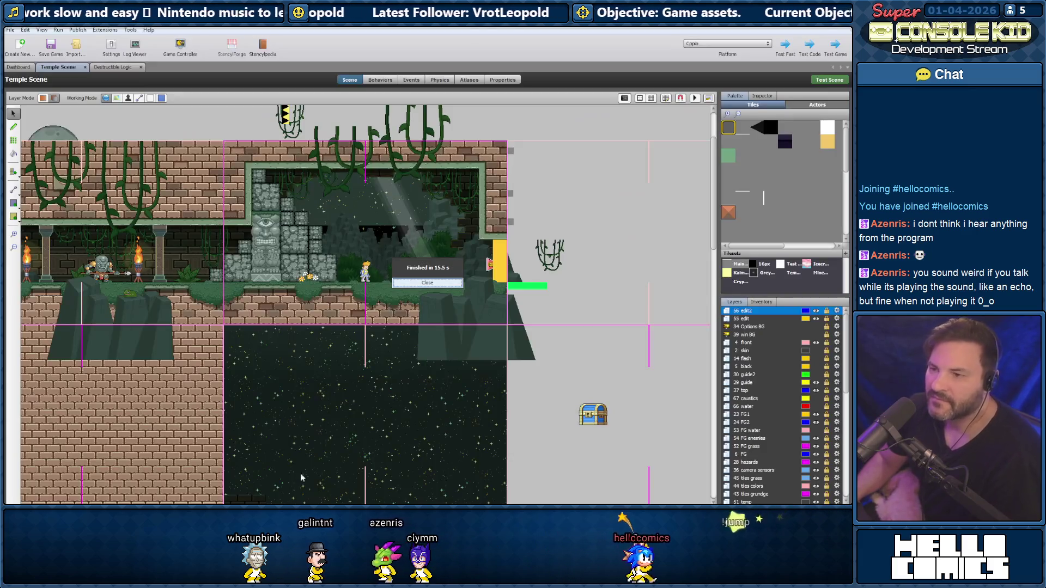
click(113, 67)
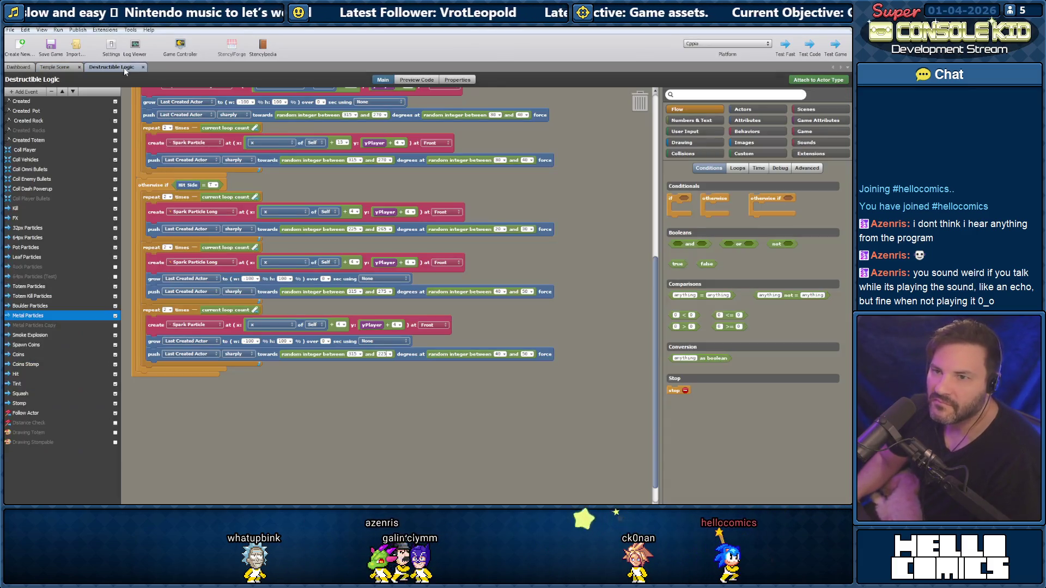
scroll(186, 311, up, 5)
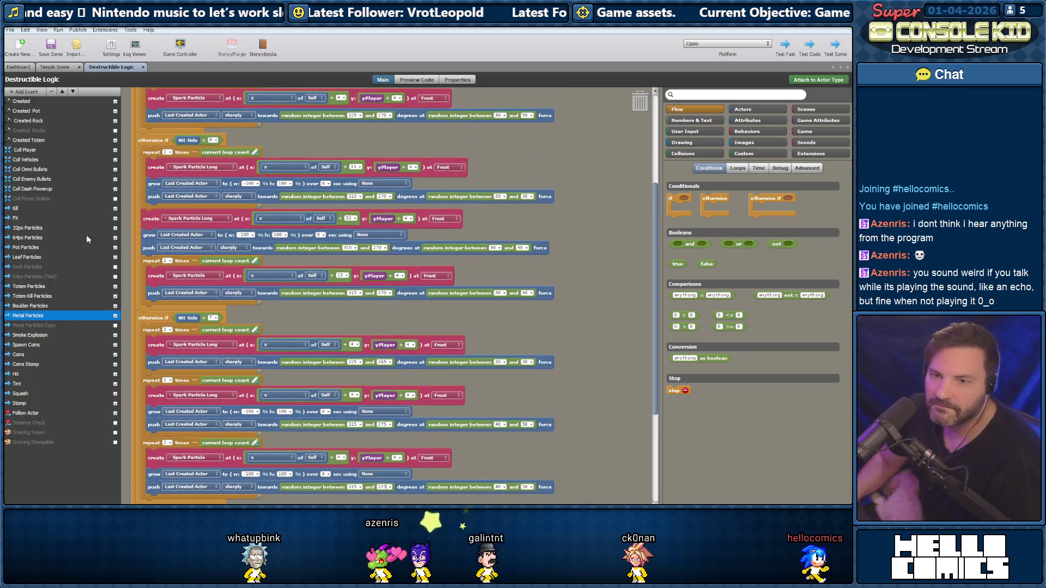
click(25, 151)
scroll(229, 259, up, 10)
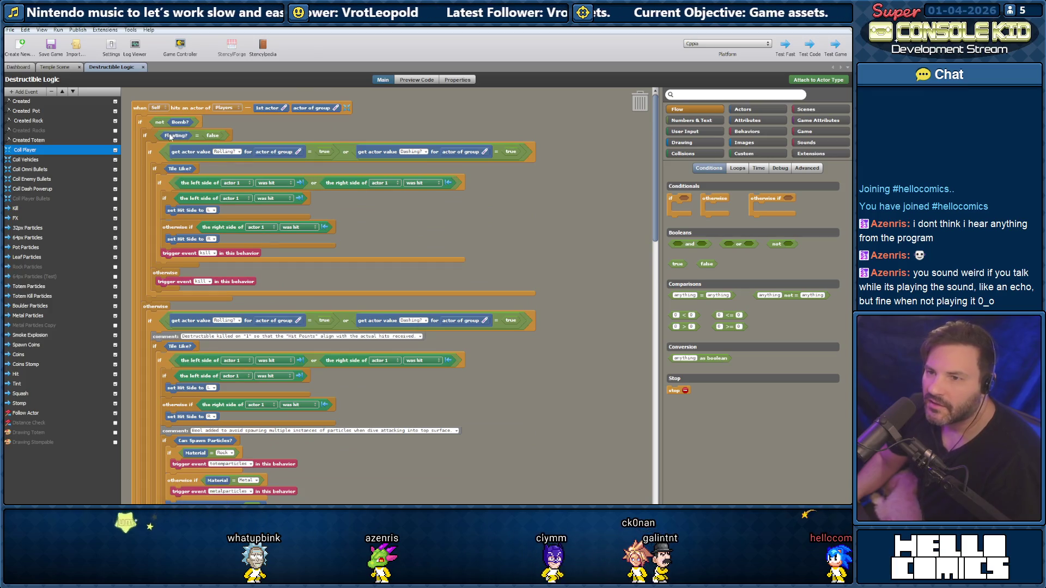
scroll(140, 120, down, 15)
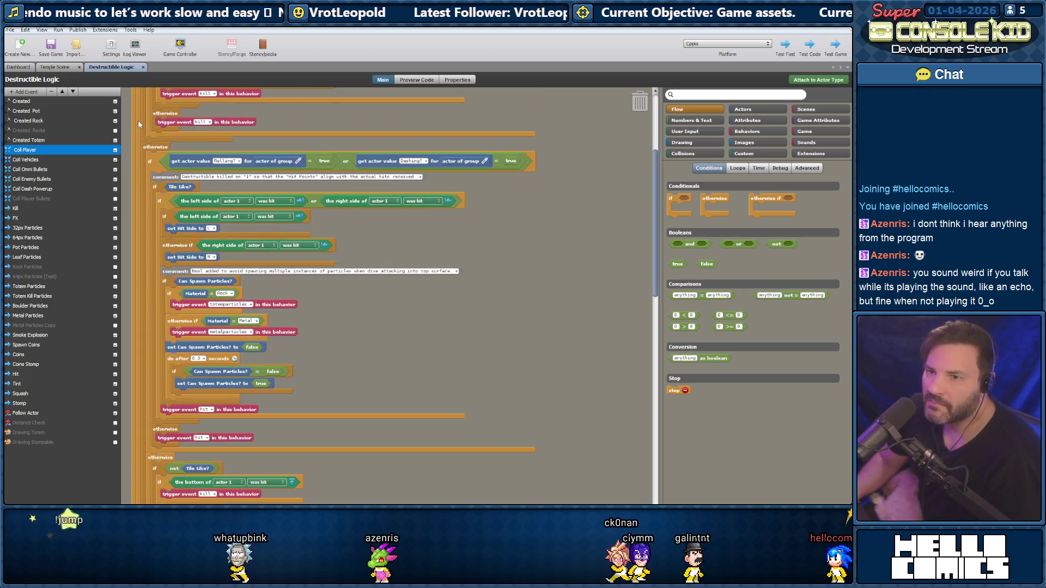
scroll(138, 124, down, 2)
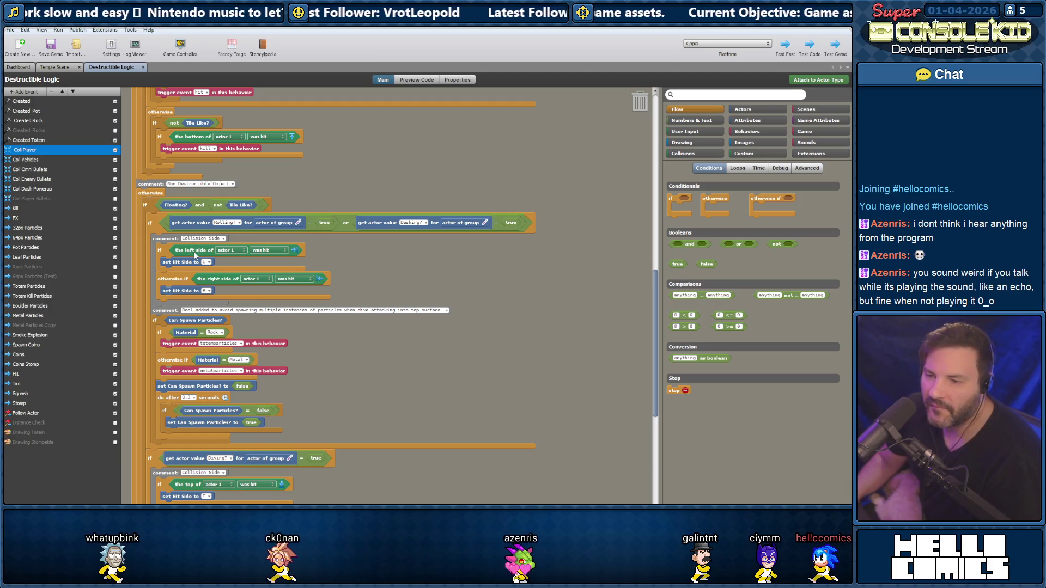
scroll(195, 255, down, 3)
scroll(195, 256, down, 1)
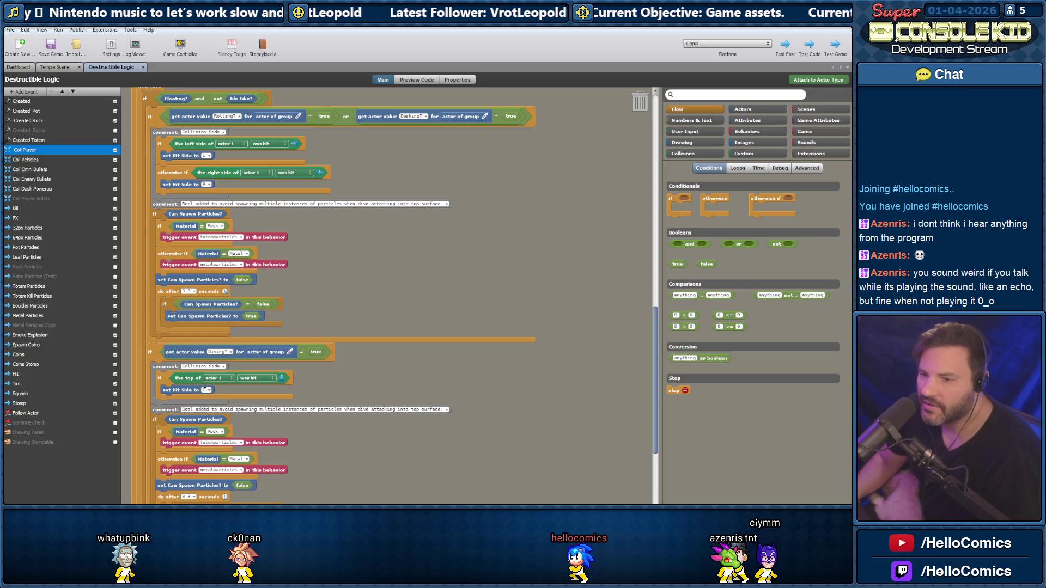
scroll(209, 361, down, 4)
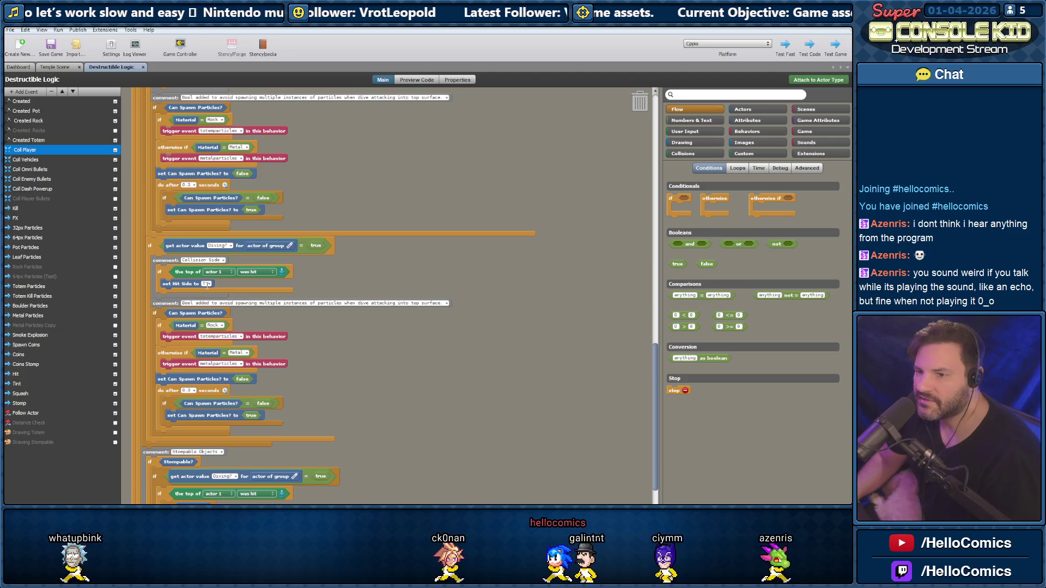
Deactivate the Diving collision-side block and pull out a copy of its top-hit check
right_click(164, 263)
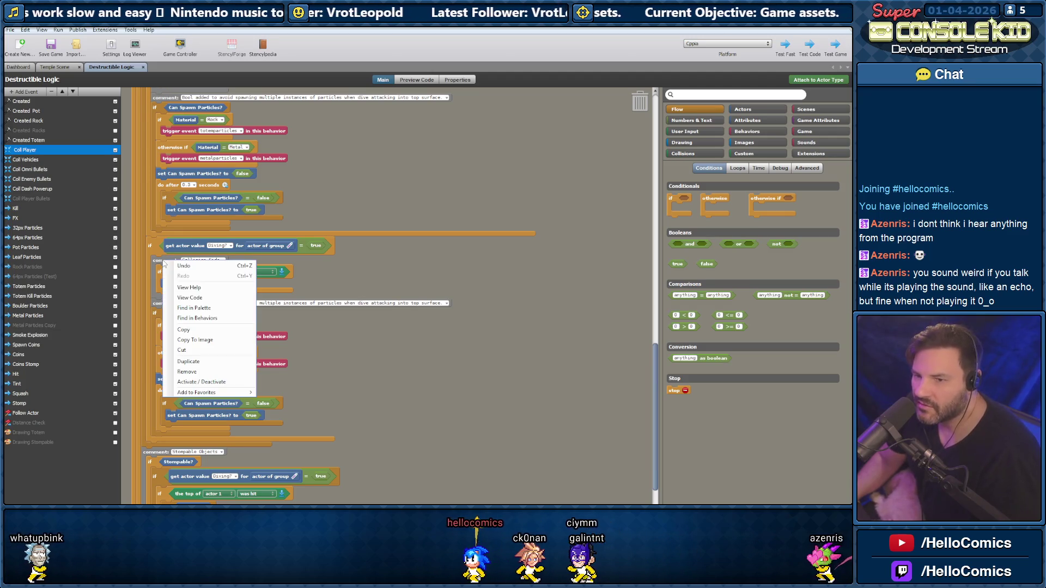
click(206, 383)
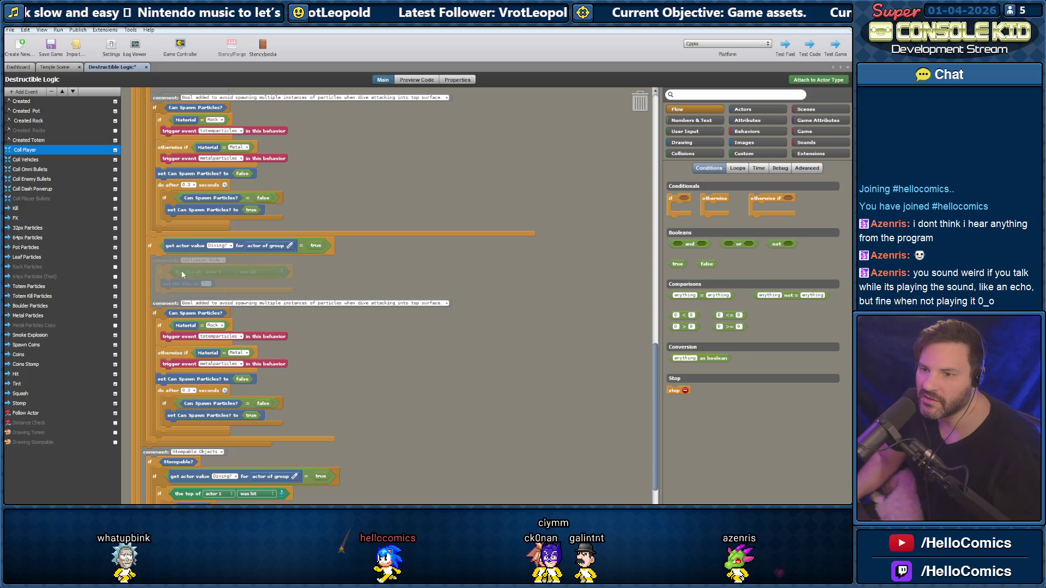
drag(168, 260, 339, 162)
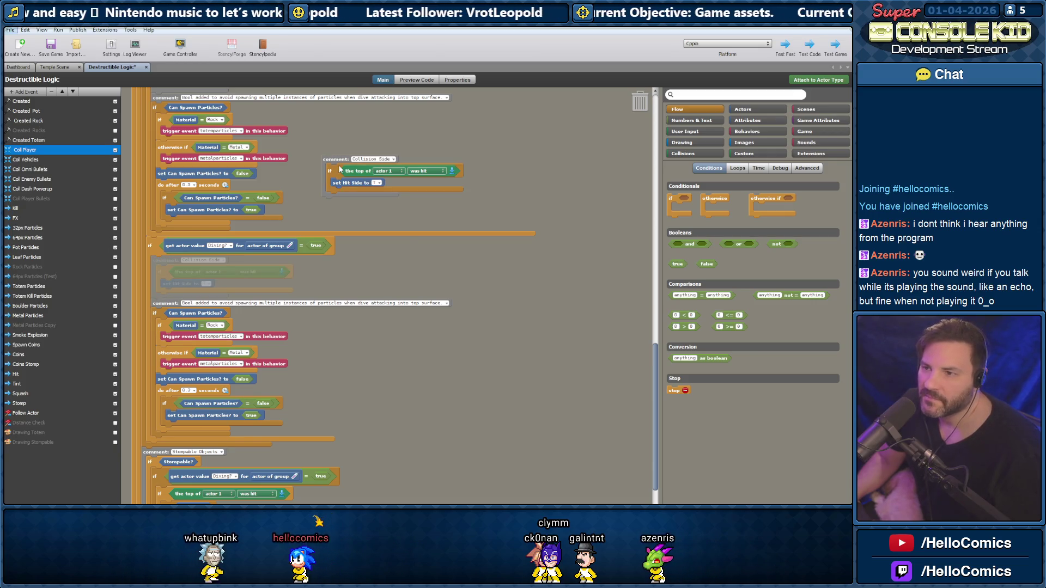
Place the top-hit check under 'set Hit Side to R', then go to the Temple Scene
scroll(303, 188, up, 7)
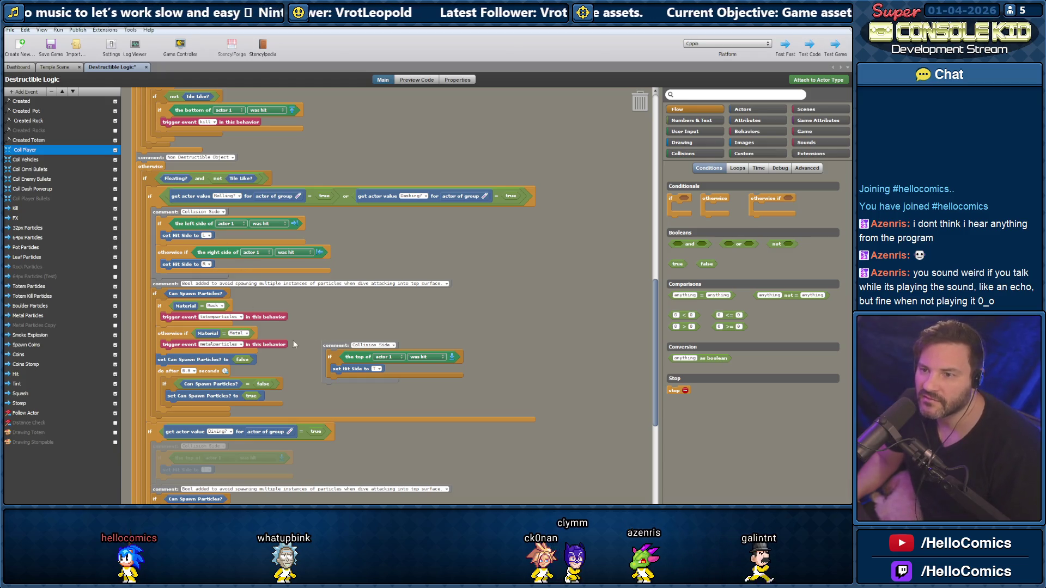
mouse_move(338, 360)
mouse_down()
mouse_move(186, 297)
mouse_move(188, 276)
mouse_up()
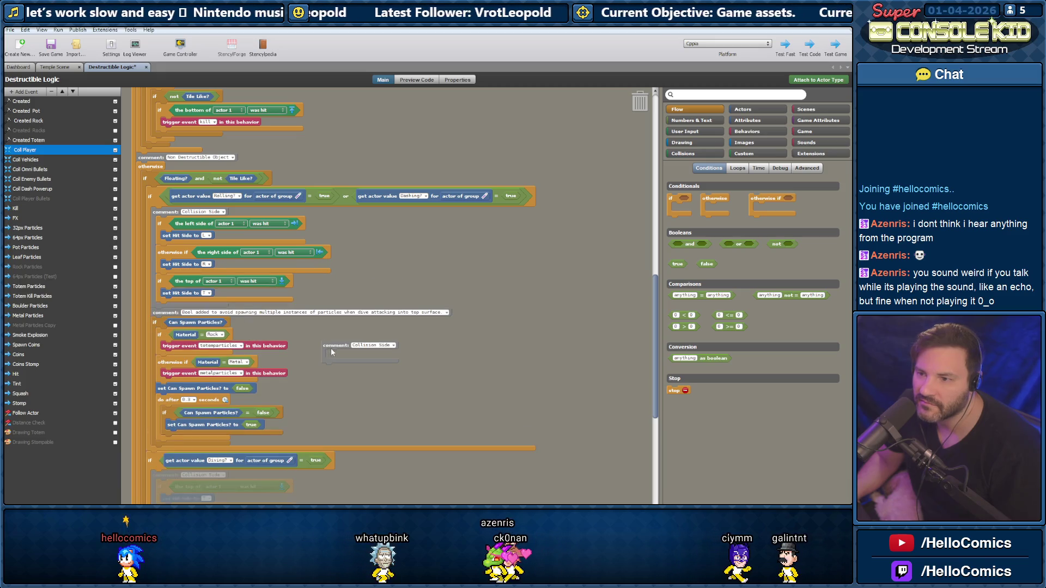
mouse_move(332, 346)
mouse_down()
mouse_move(582, 128)
mouse_move(579, 96)
mouse_move(639, 100)
mouse_up()
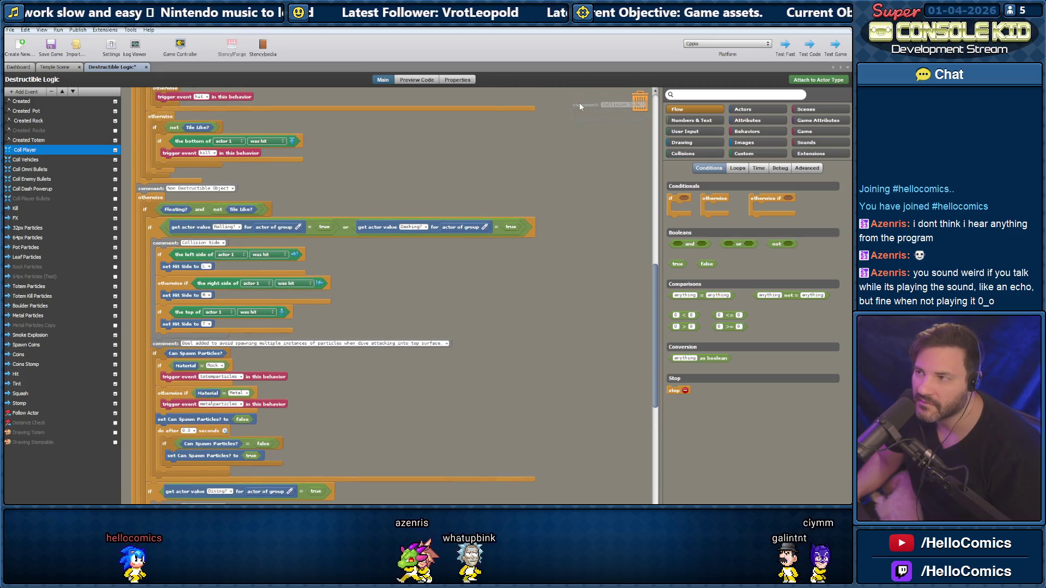
scroll(187, 300, down, 1)
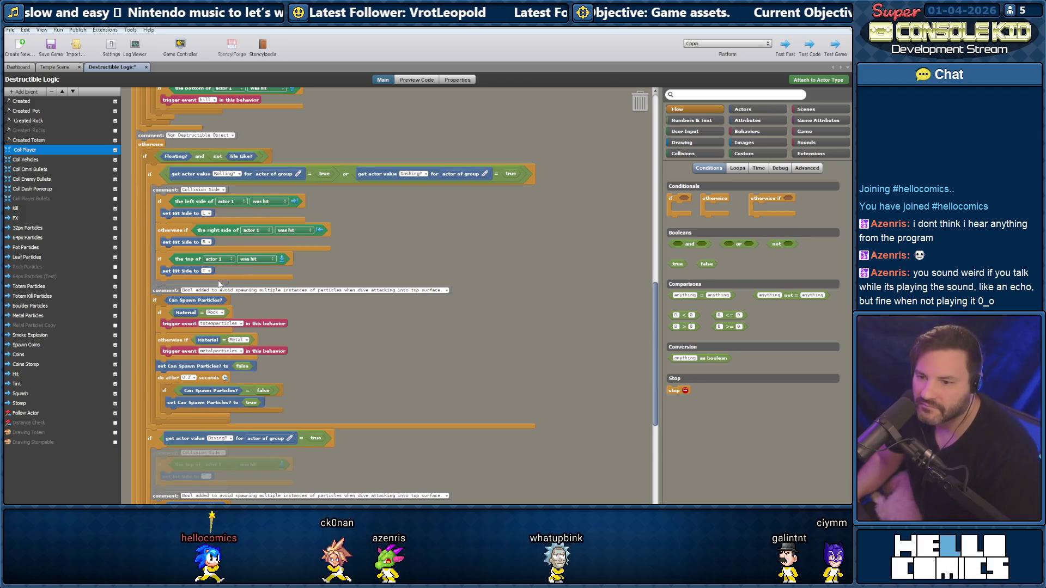
scroll(196, 376, down, 3)
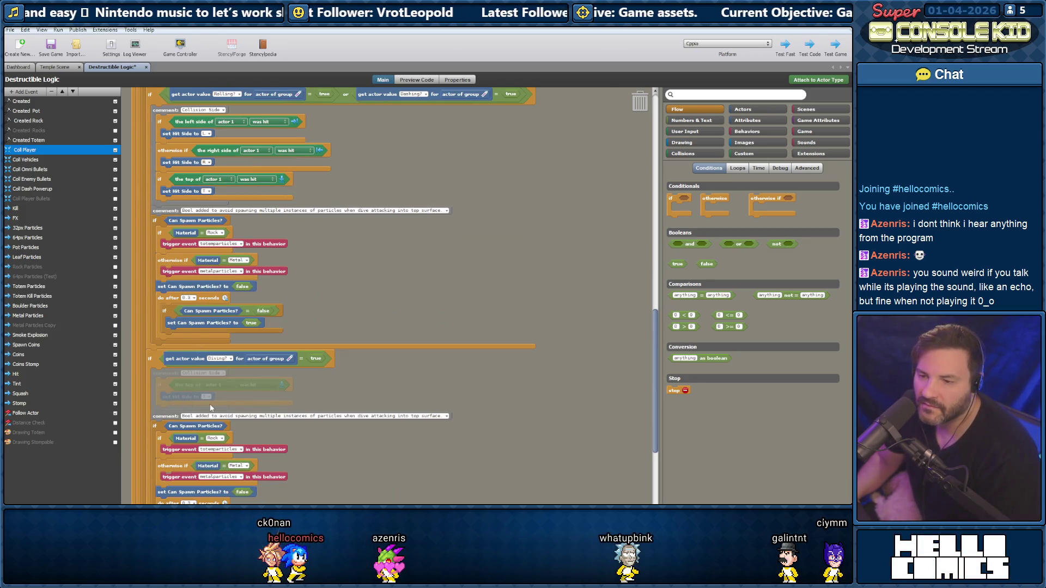
click(59, 66)
Save and test the Temple Scene, jumping around the screw post, then return to Destructible Logic
key(ctrl+s)
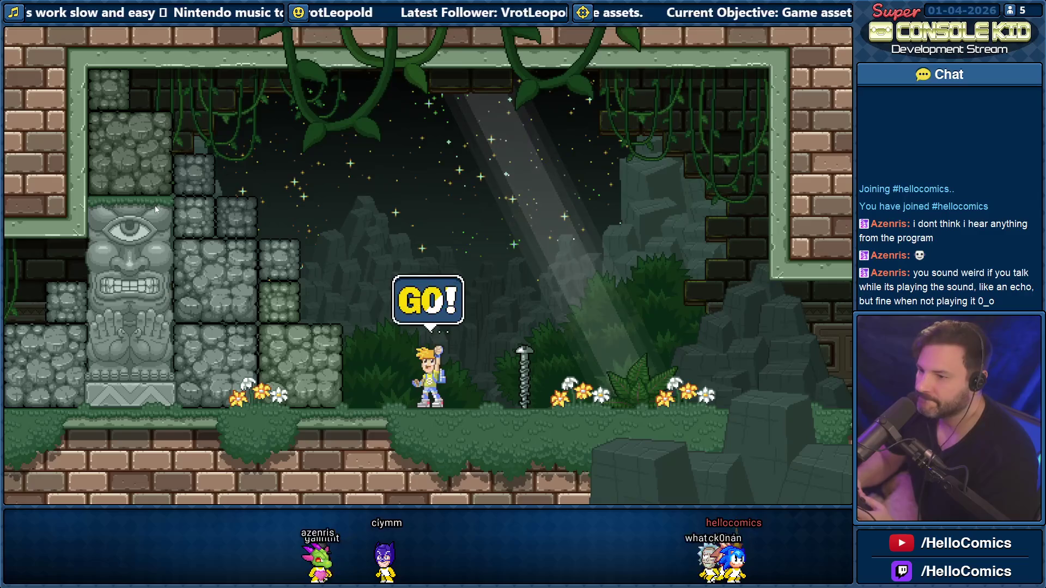
key(Right)
key(space)
key(Right)
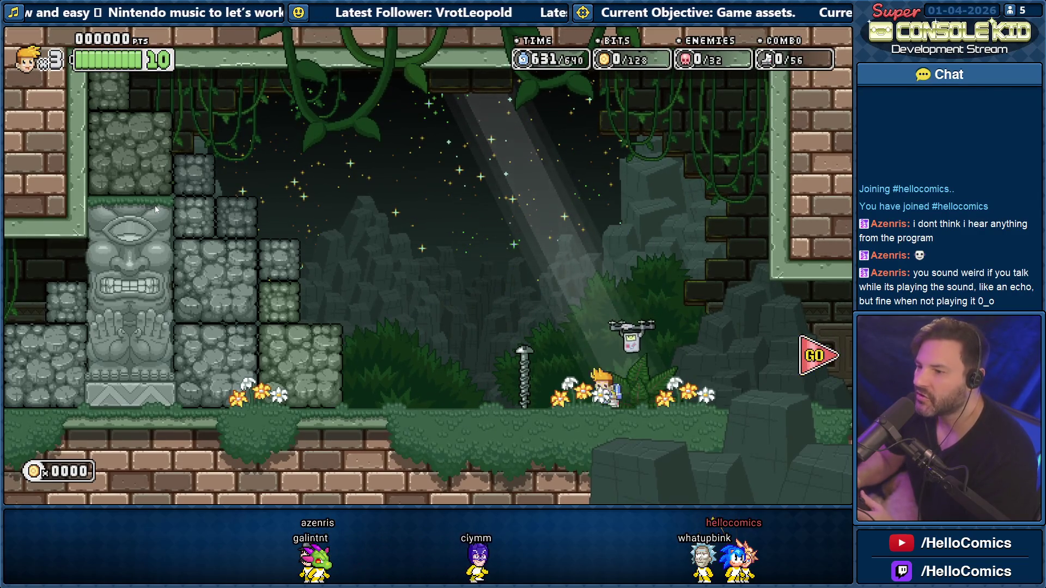
key(space)
key(Left)
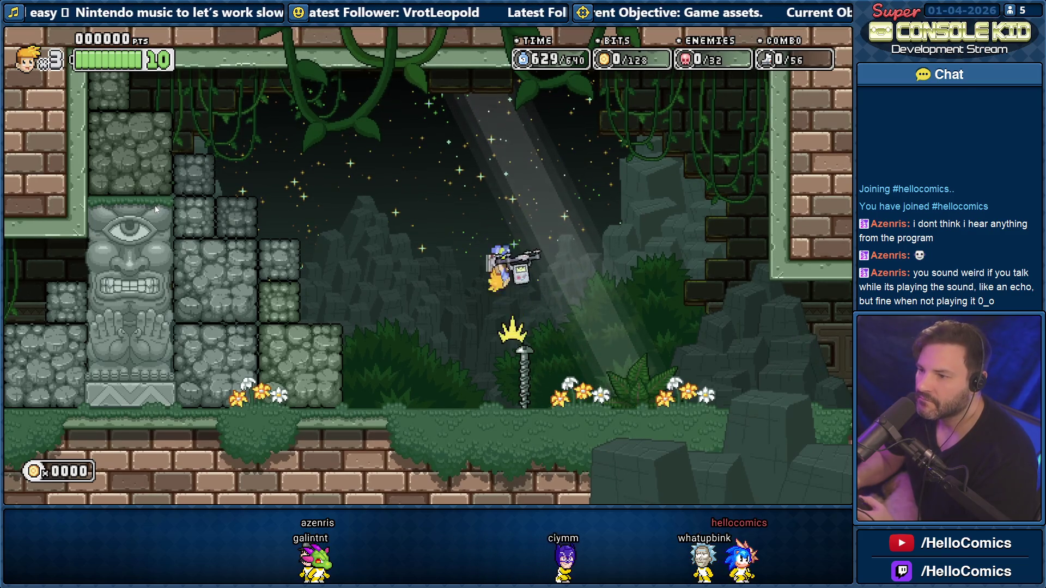
key(space)
key(Right)
key(Left)
key(space)
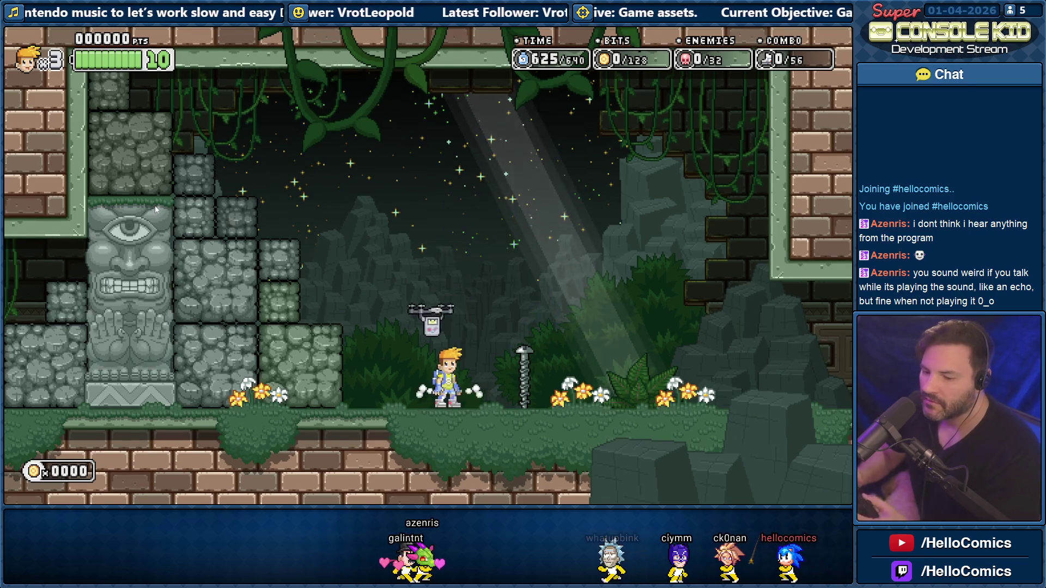
key(Escape)
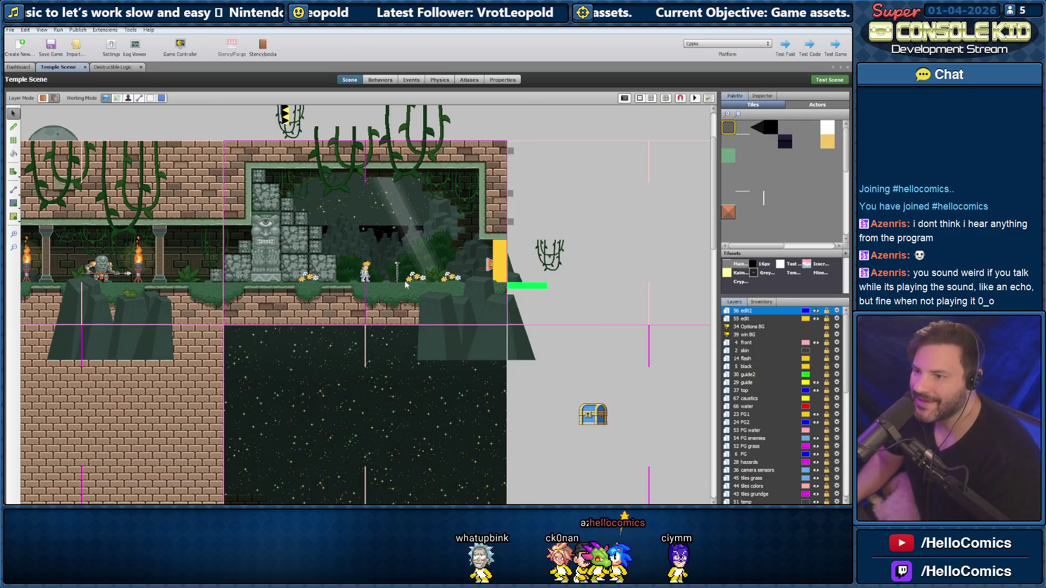
click(117, 67)
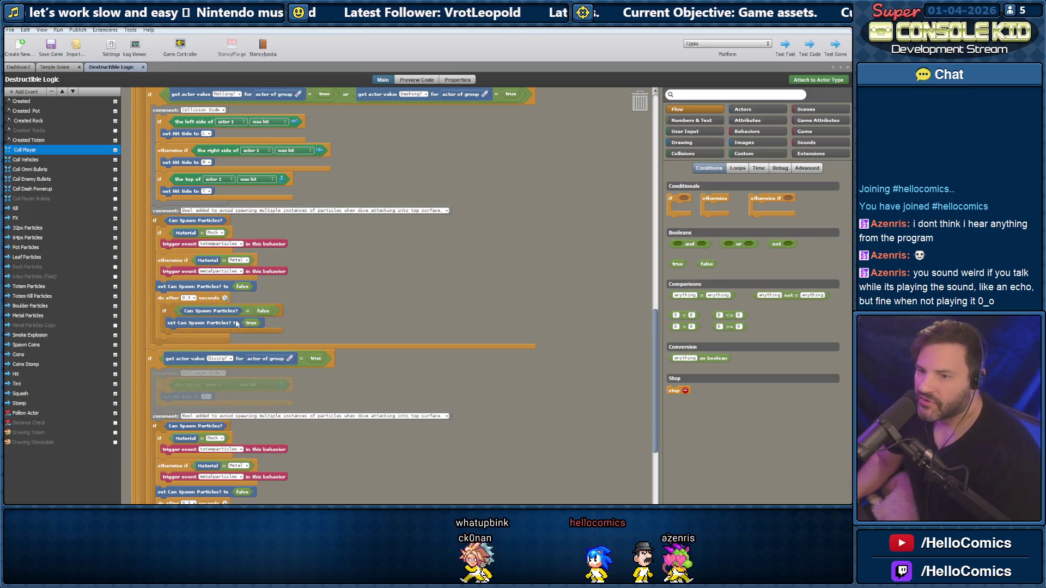
Scroll to the Diving section and select the whole Can Spawn Particles? block group
scroll(218, 363, down, 3)
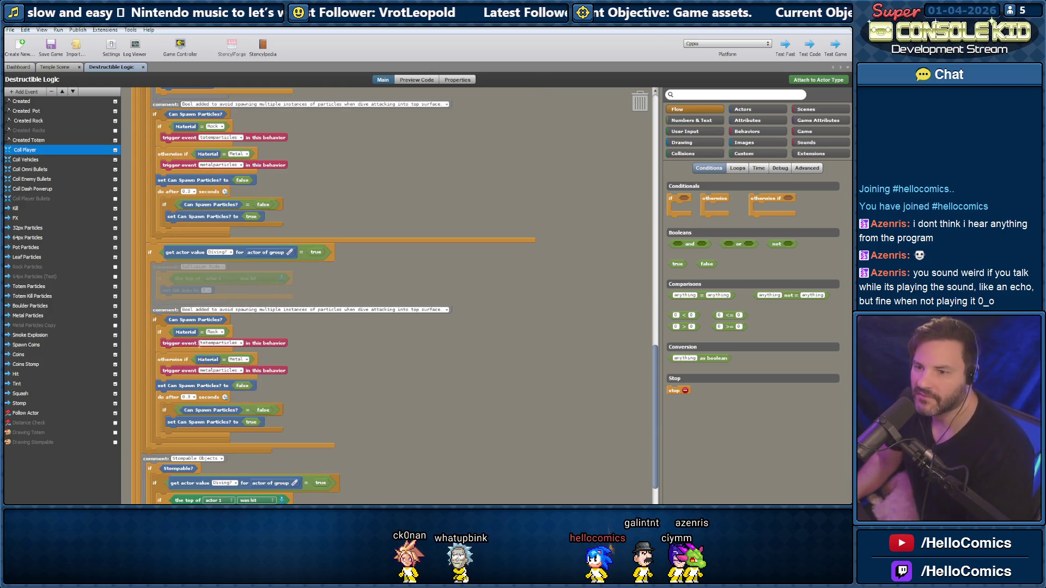
scroll(186, 362, up, 1)
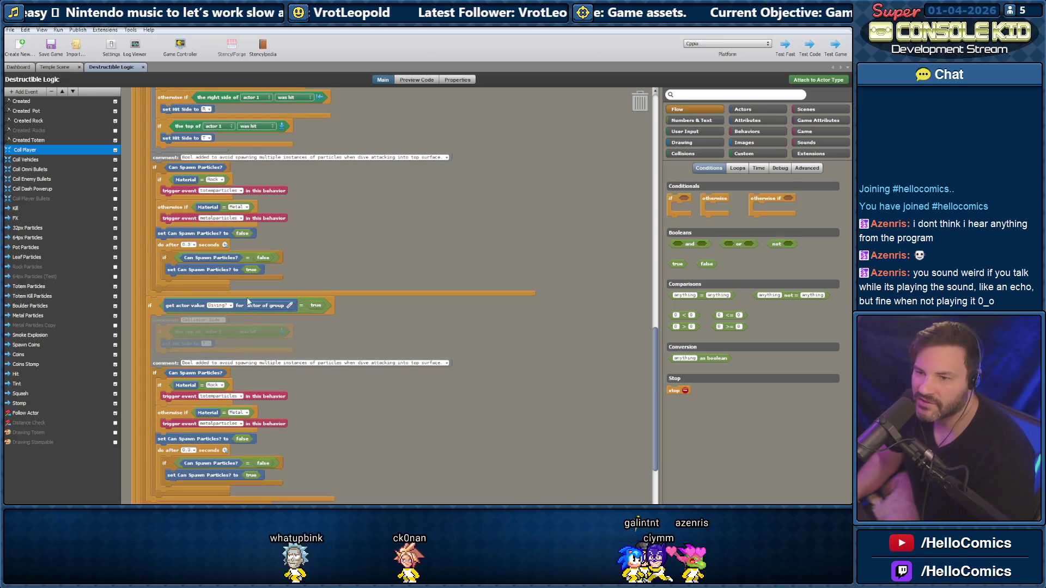
scroll(236, 302, down, 2)
scroll(237, 306, down, 1)
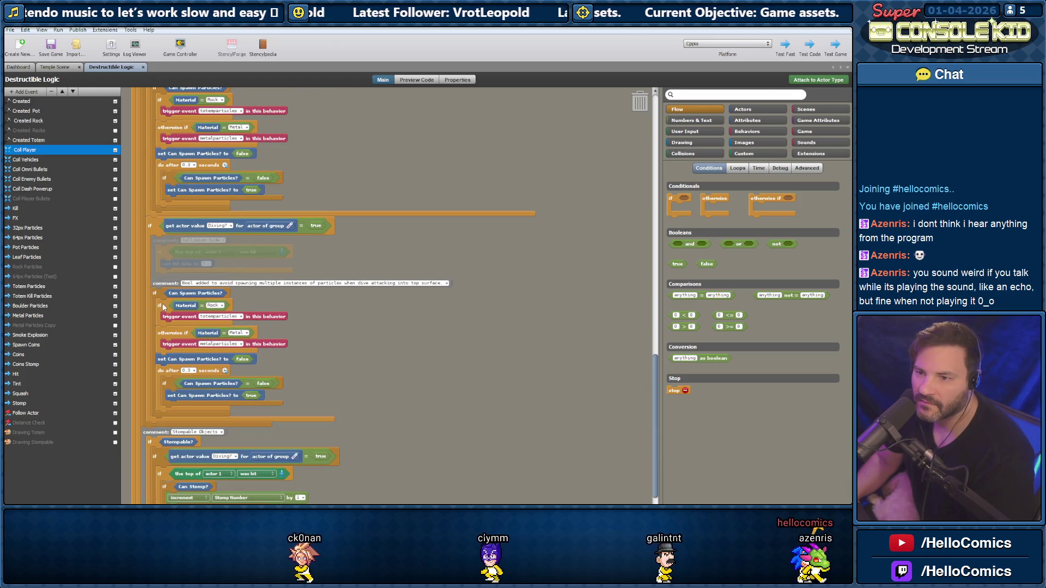
drag(315, 397, 158, 296)
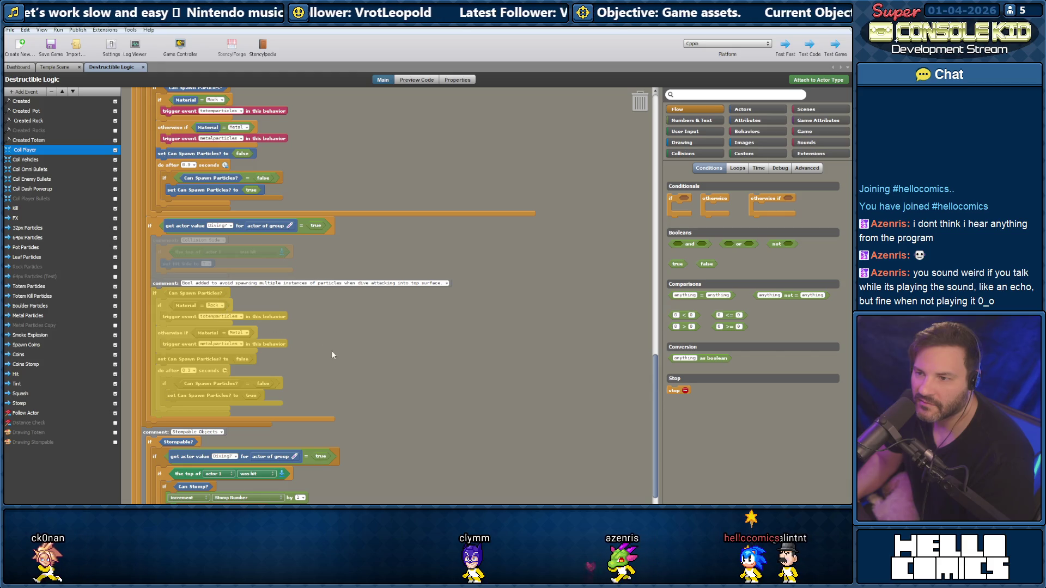
click(343, 382)
mouse_move(231, 371)
mouse_down()
mouse_move(155, 281)
mouse_move(384, 247)
mouse_move(414, 197)
mouse_move(496, 263)
mouse_move(507, 312)
mouse_up()
scroll(384, 250, up, 3)
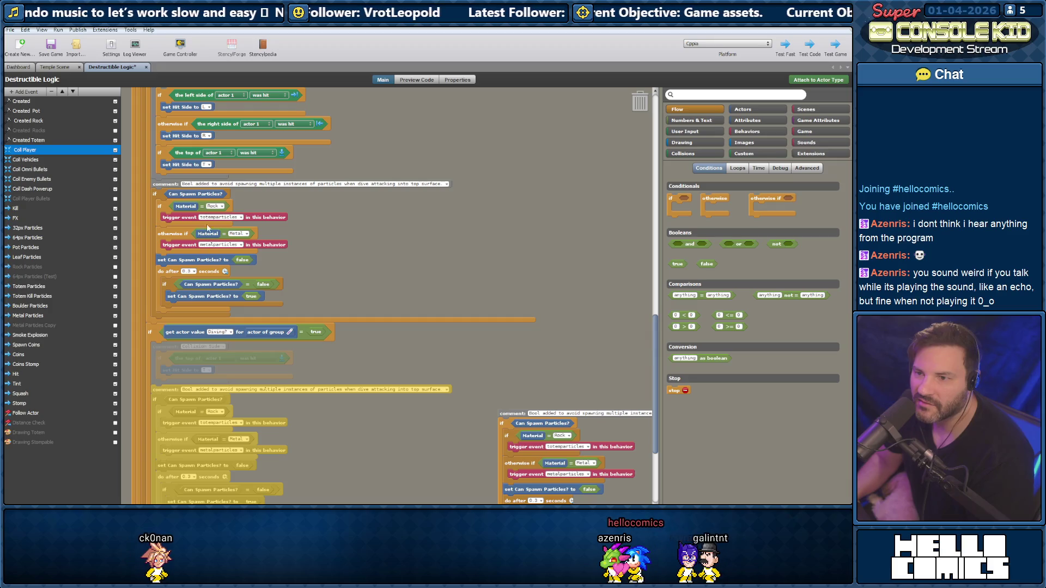
scroll(473, 320, down, 1)
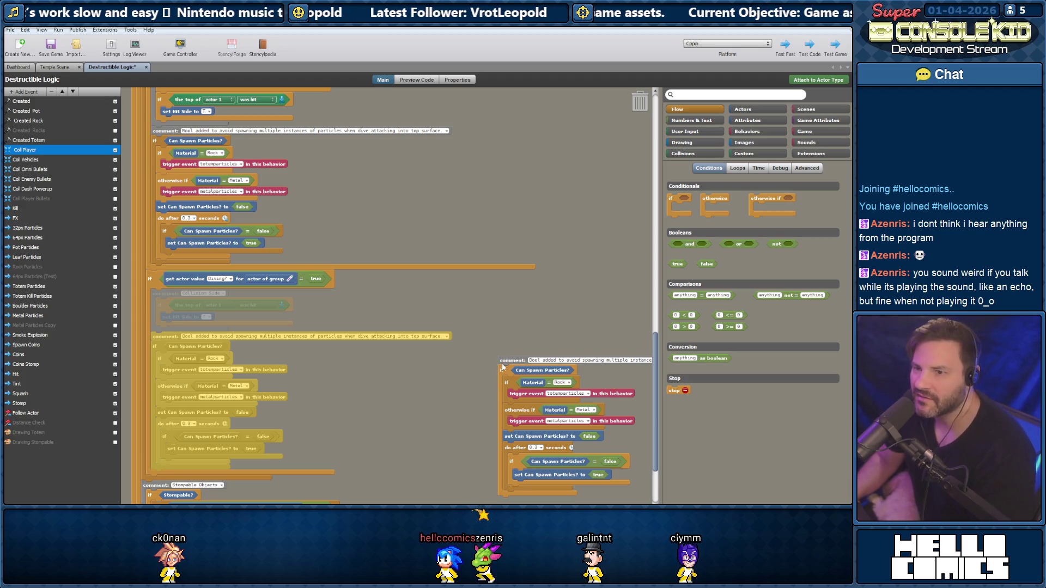
scroll(263, 235, up, 2)
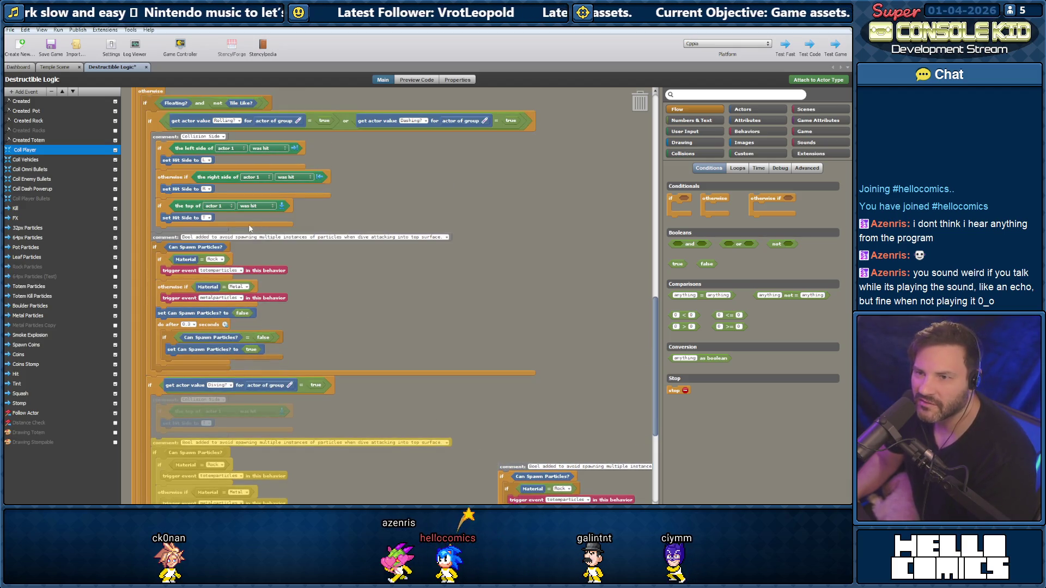
scroll(247, 301, down, 1)
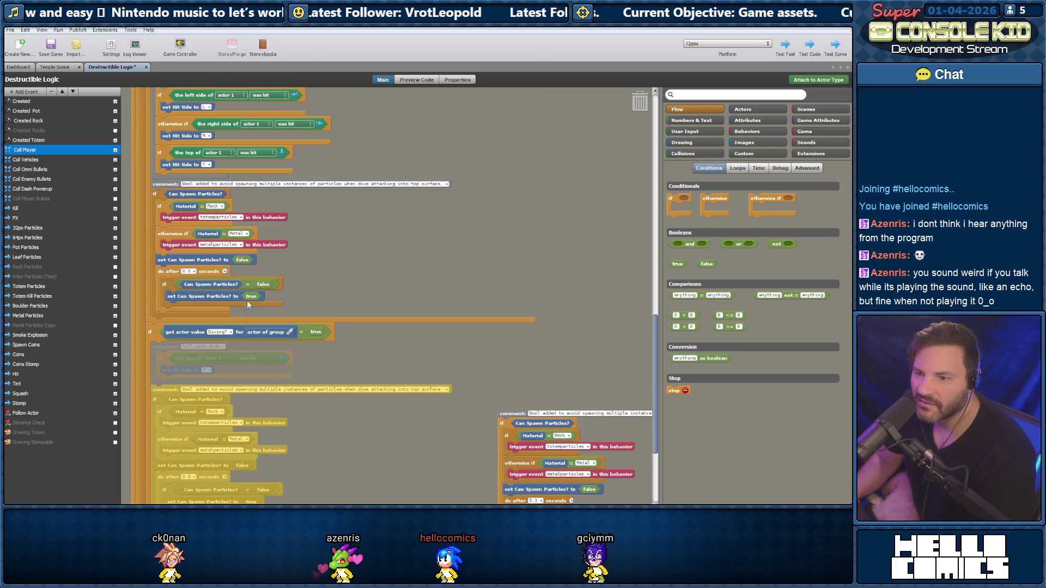
mouse_move(506, 415)
mouse_down()
mouse_move(583, 124)
mouse_move(640, 102)
mouse_up()
scroll(220, 250, up, 1)
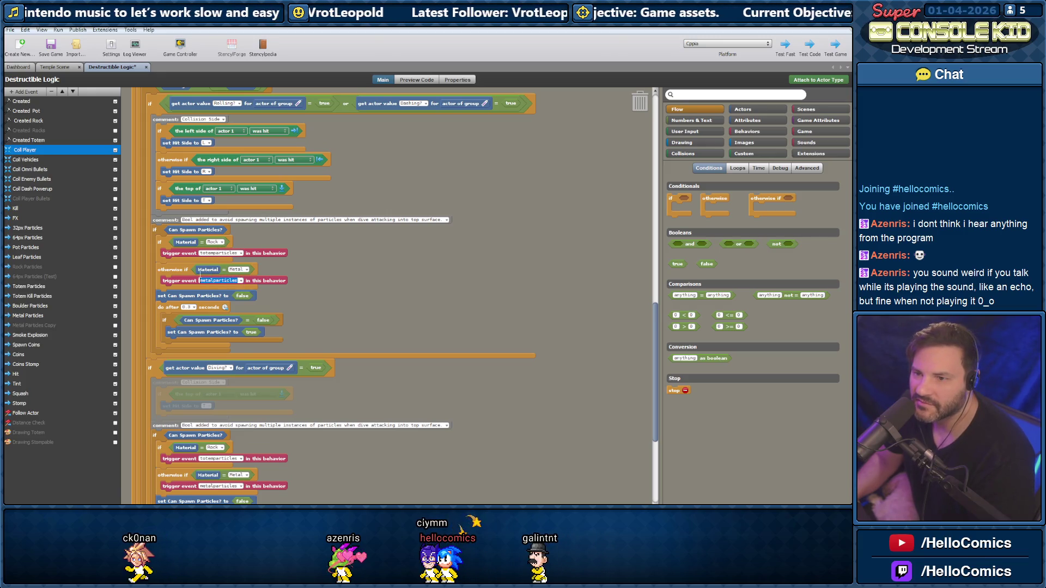
scroll(234, 244, up, 1)
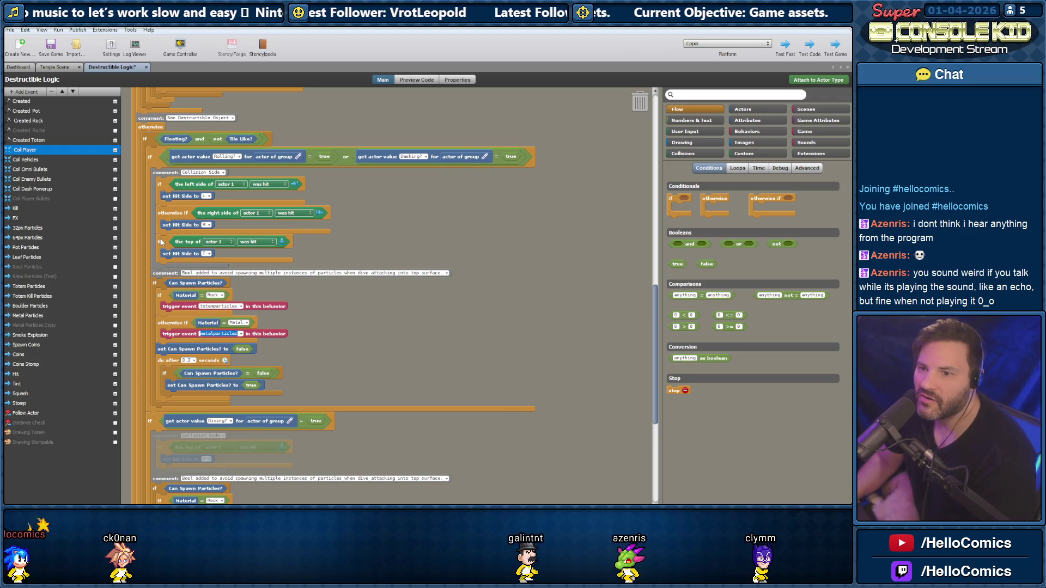
Pull the top-hit check out of the Collision Side logic
mouse_move(192, 246)
mouse_down()
mouse_move(531, 239)
mouse_move(517, 287)
mouse_move(505, 292)
mouse_up()
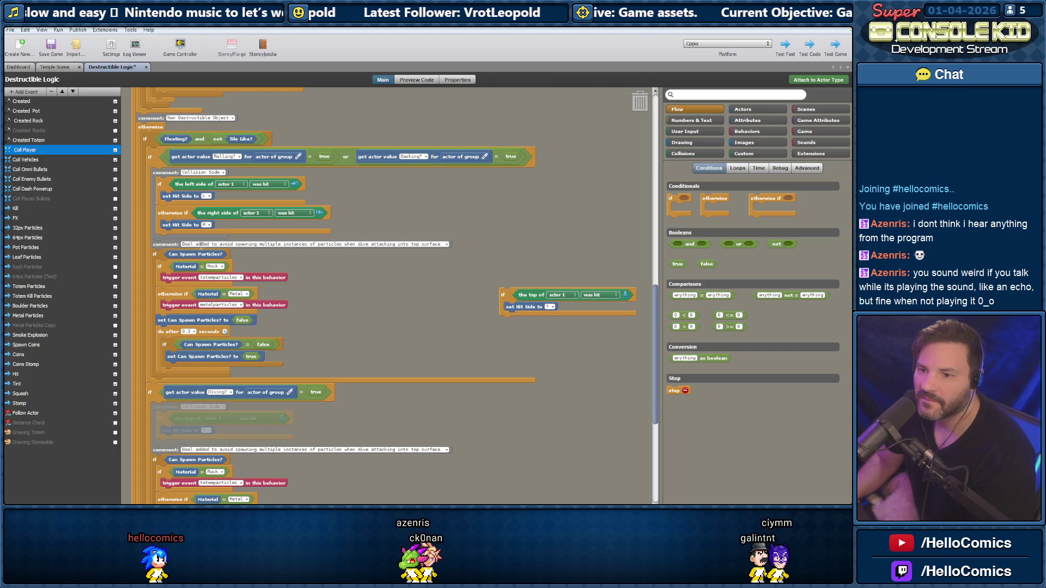
scroll(200, 245, down, 5)
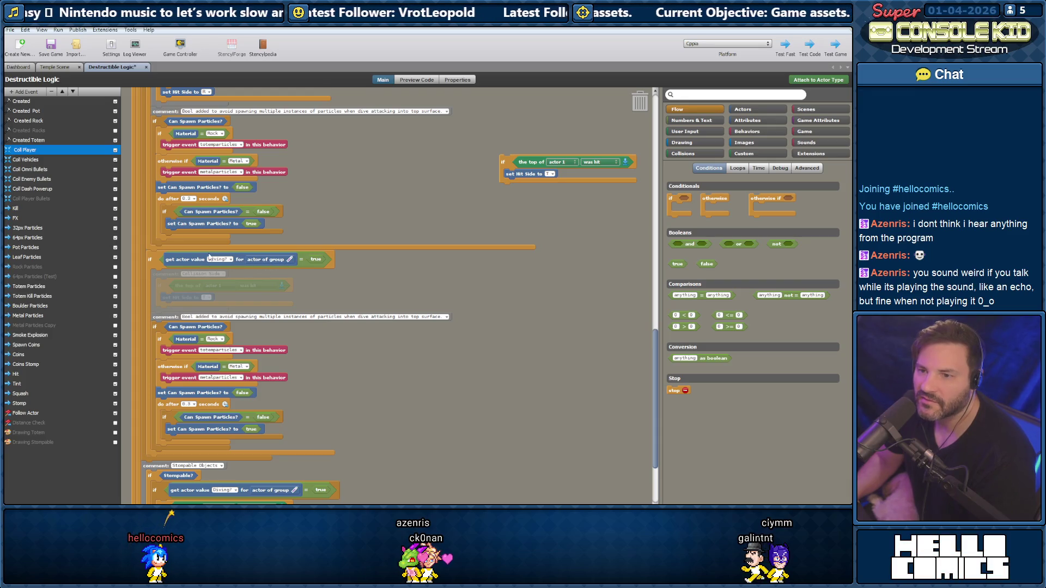
scroll(167, 253, up, 2)
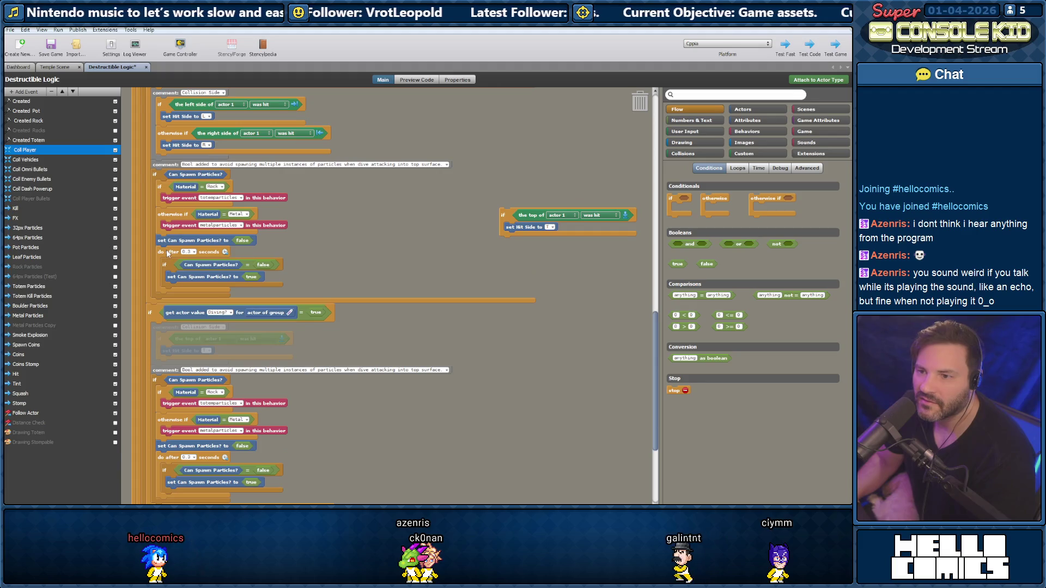
scroll(167, 253, up, 2)
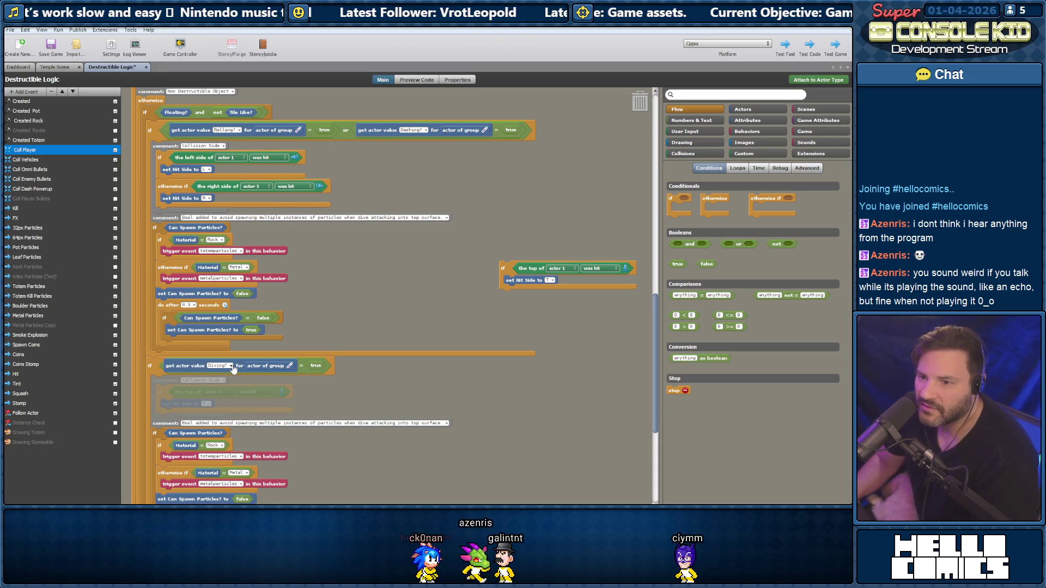
scroll(232, 369, down, 2)
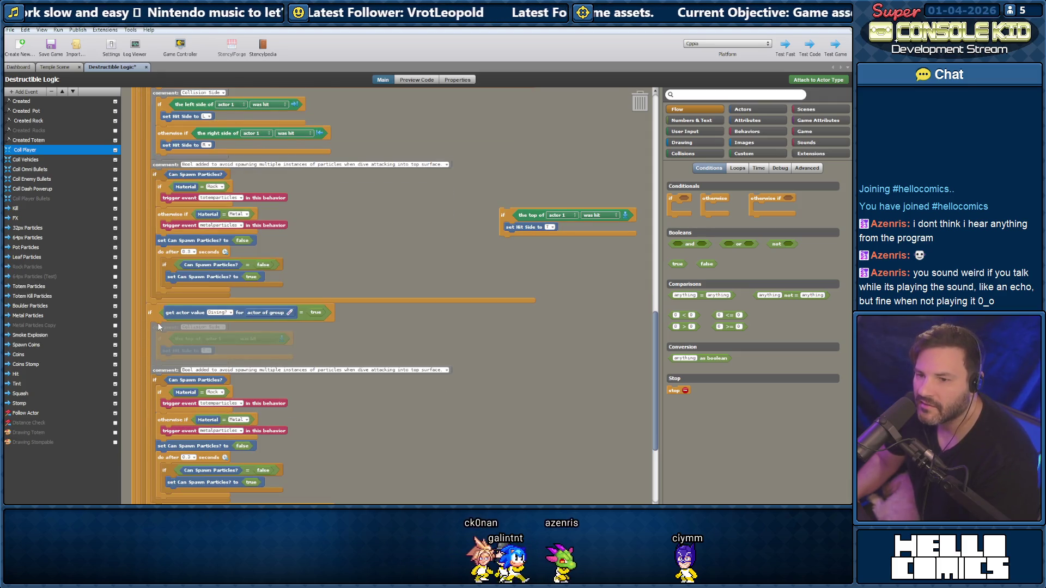
Reactivate the disabled Collision Side block under Diving? and move the top-hit check aside
right_click(159, 325)
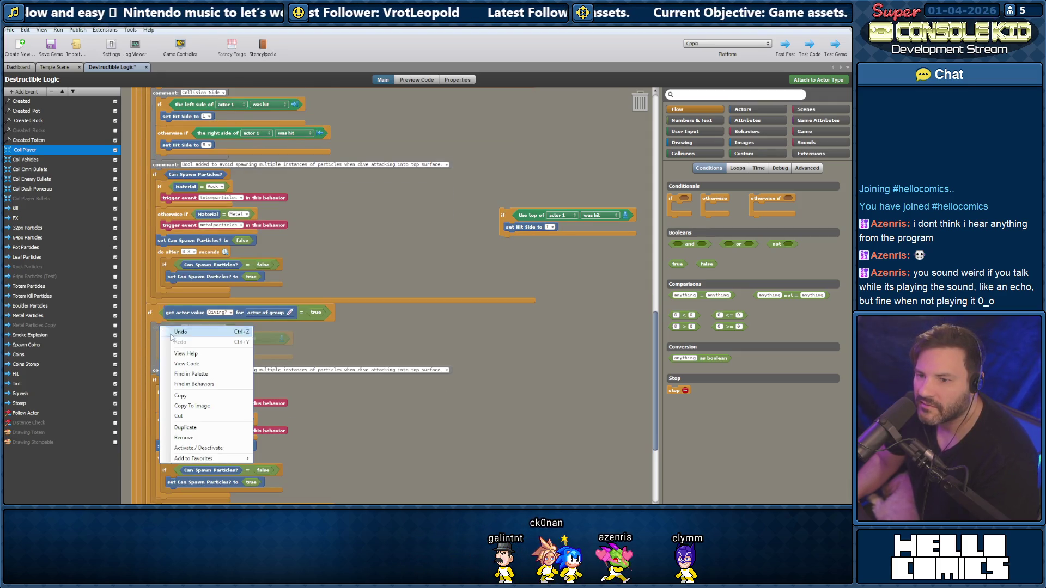
click(197, 449)
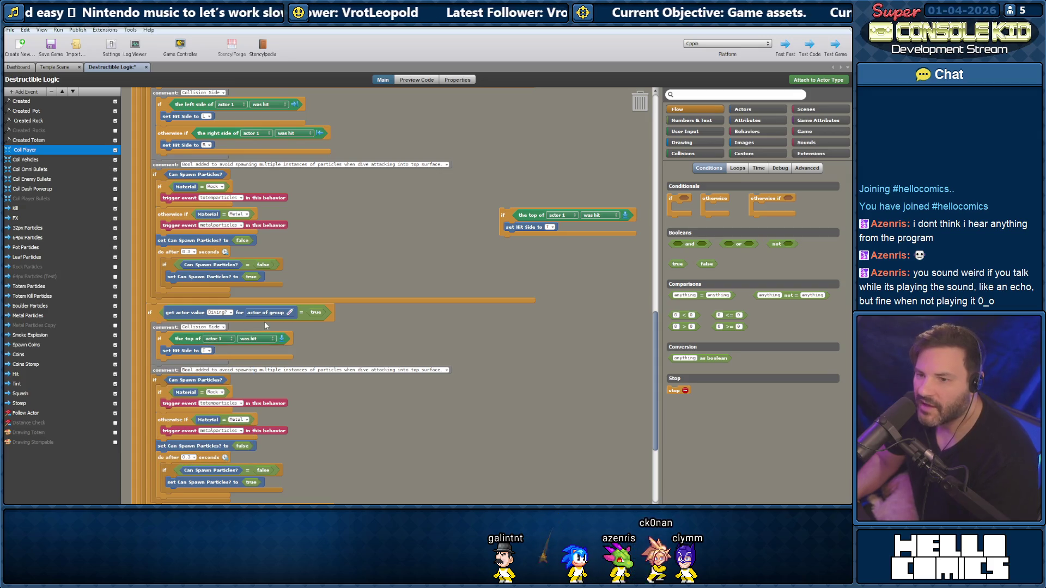
scroll(265, 325, up, 2)
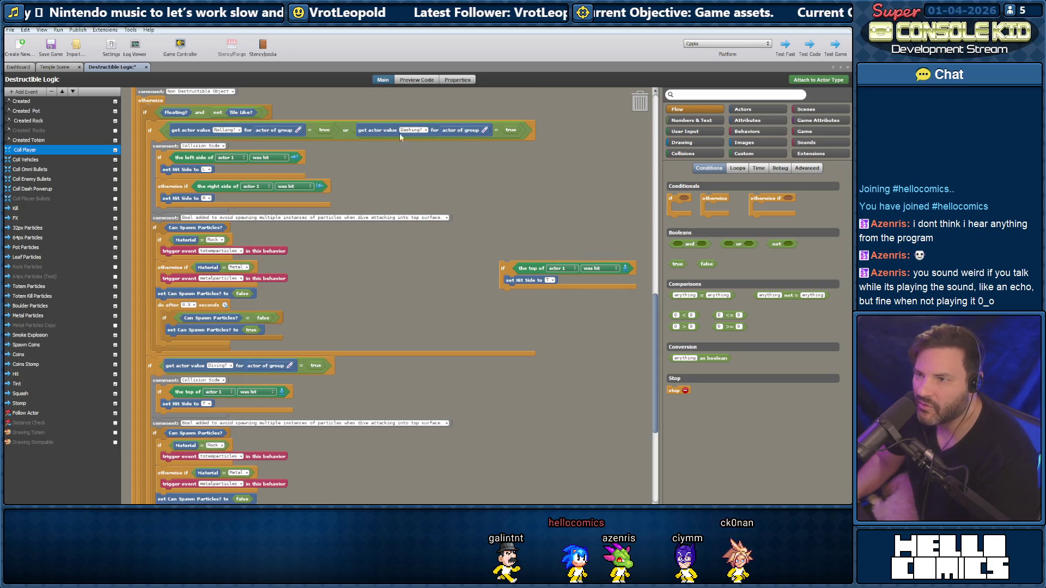
mouse_move(510, 273)
mouse_down()
mouse_move(367, 286)
mouse_move(437, 309)
mouse_up()
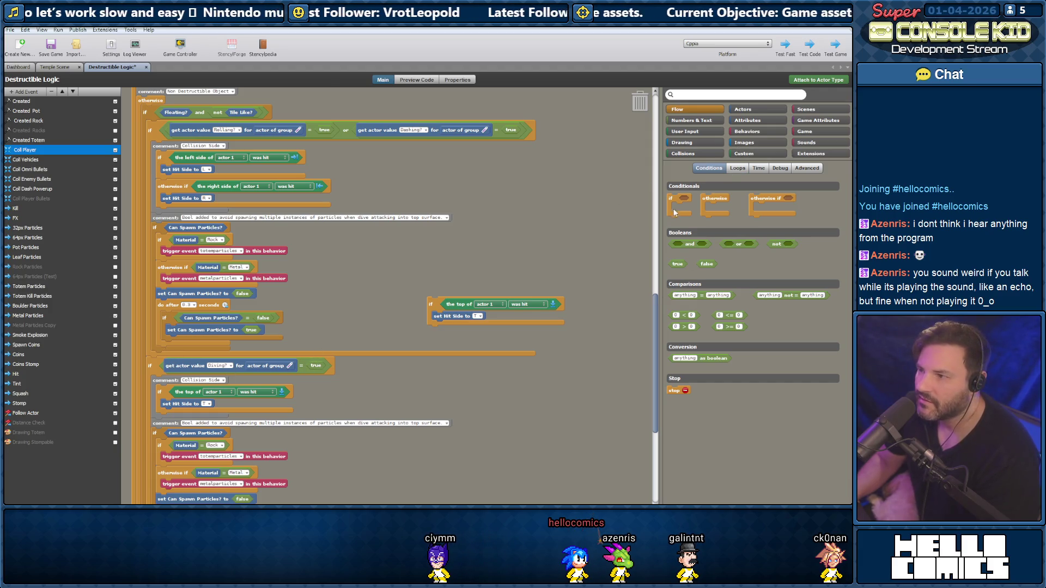
Place a new if block whose condition holds two nested and blocks
drag(348, 249, 341, 259)
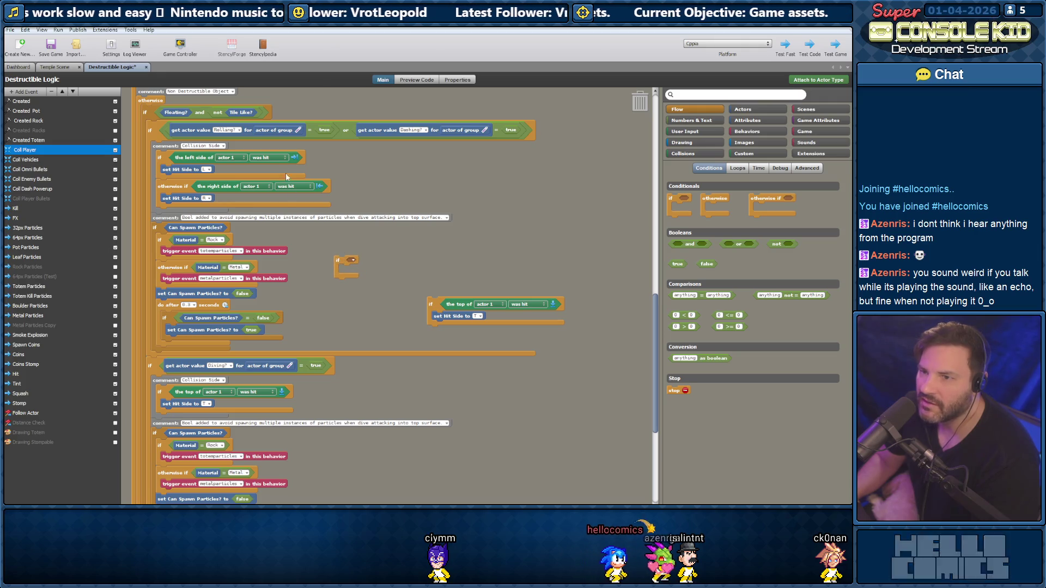
click(352, 260)
mouse_move(384, 274)
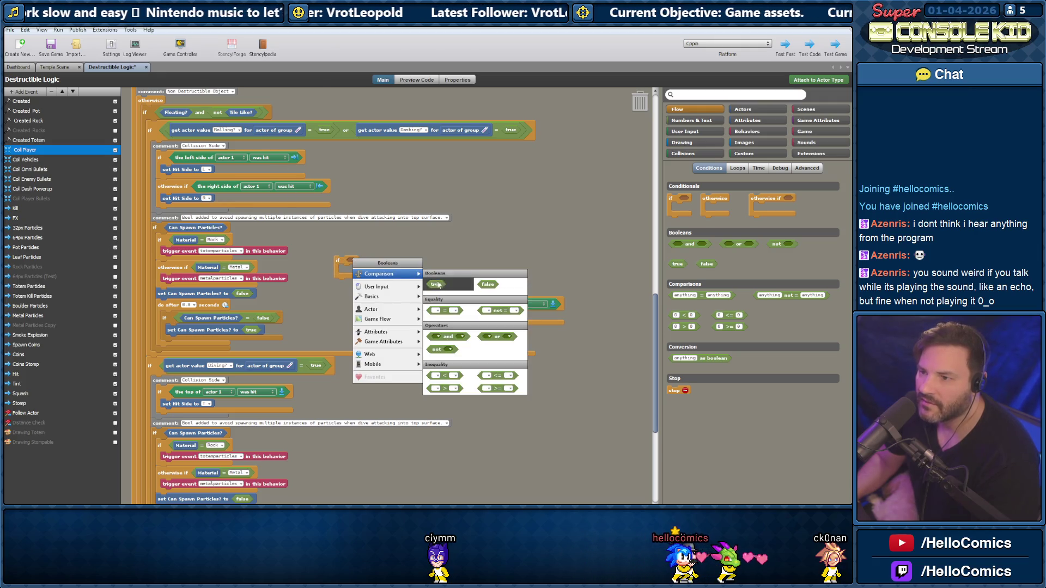
click(447, 337)
click(387, 262)
click(485, 337)
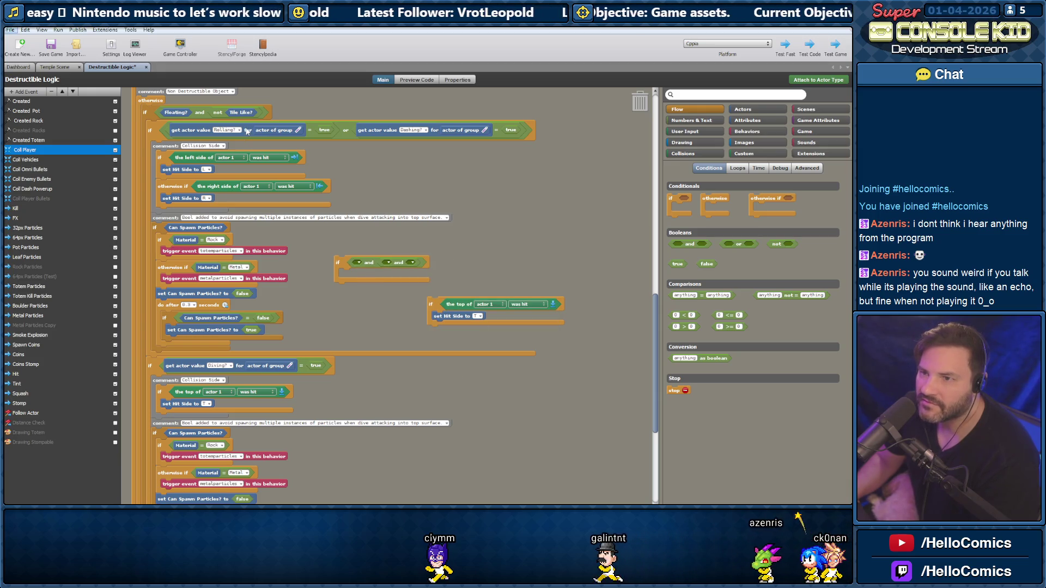
Add a Rolling? = false comparison to the if condition
mouse_move(246, 131)
mouse_down()
mouse_move(388, 266)
mouse_move(510, 270)
mouse_move(536, 245)
mouse_up()
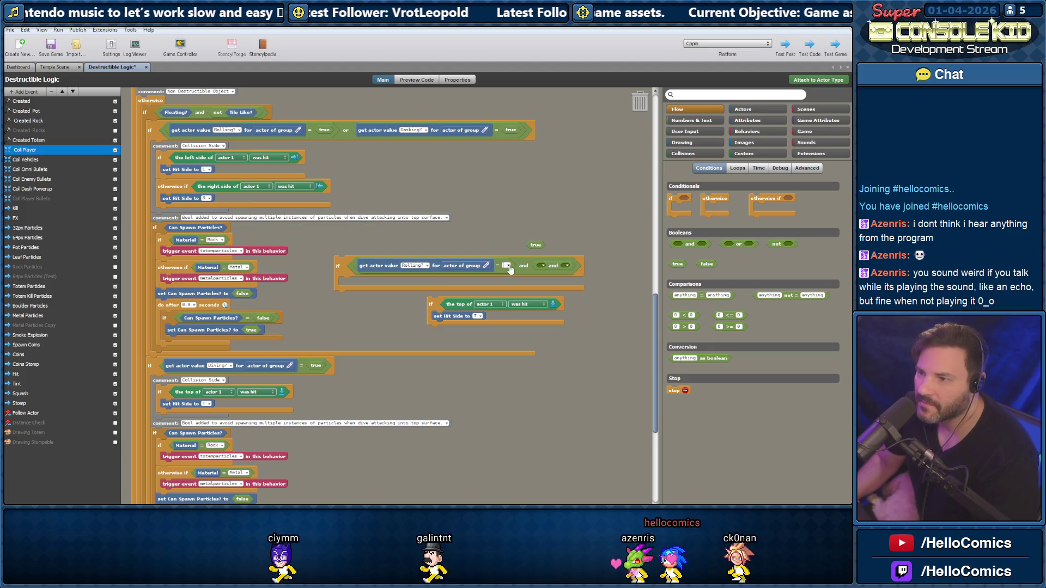
click(508, 266)
mouse_move(602, 301)
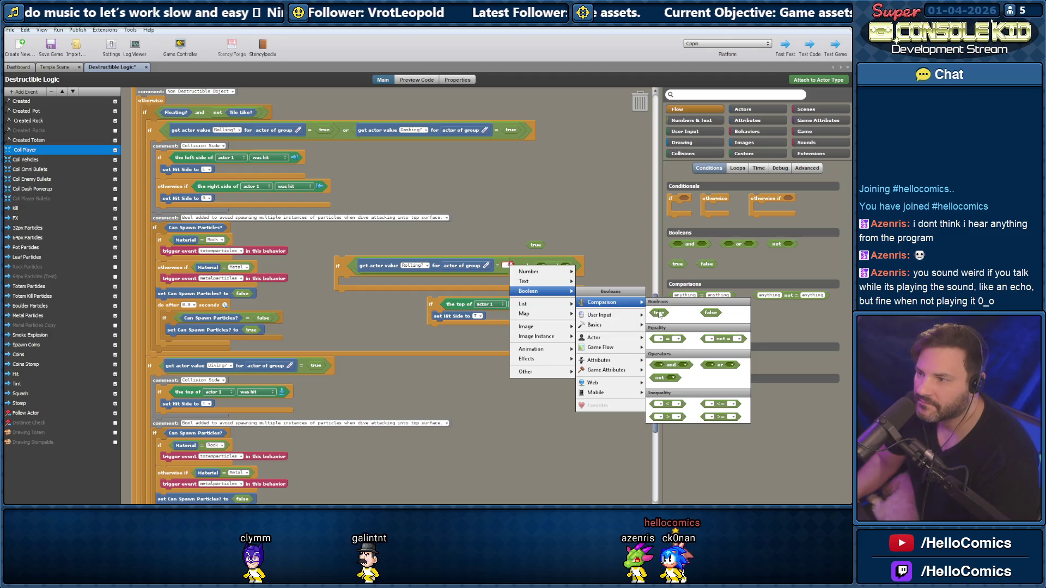
click(708, 314)
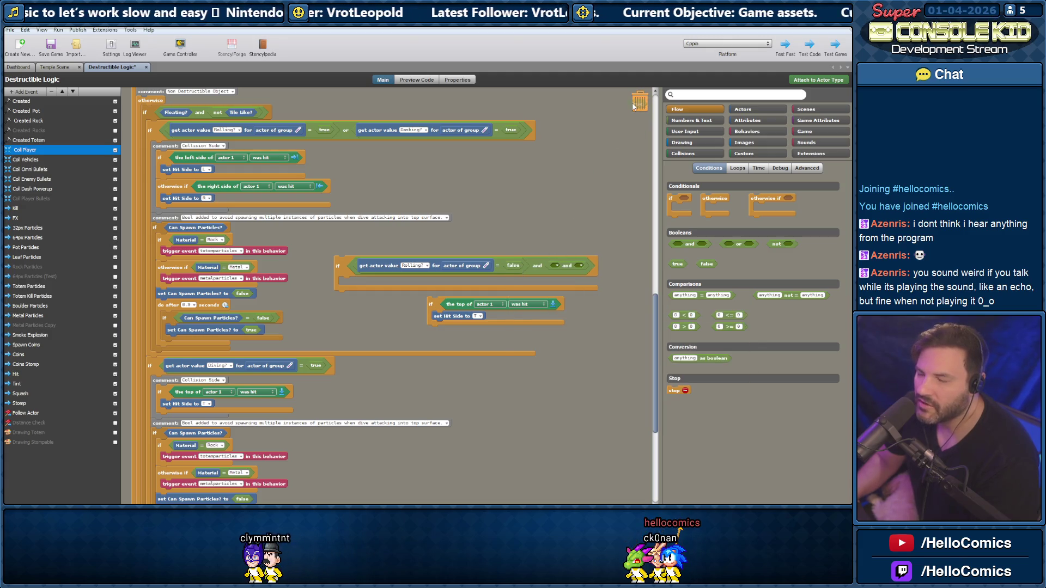
drag(434, 303, 346, 312)
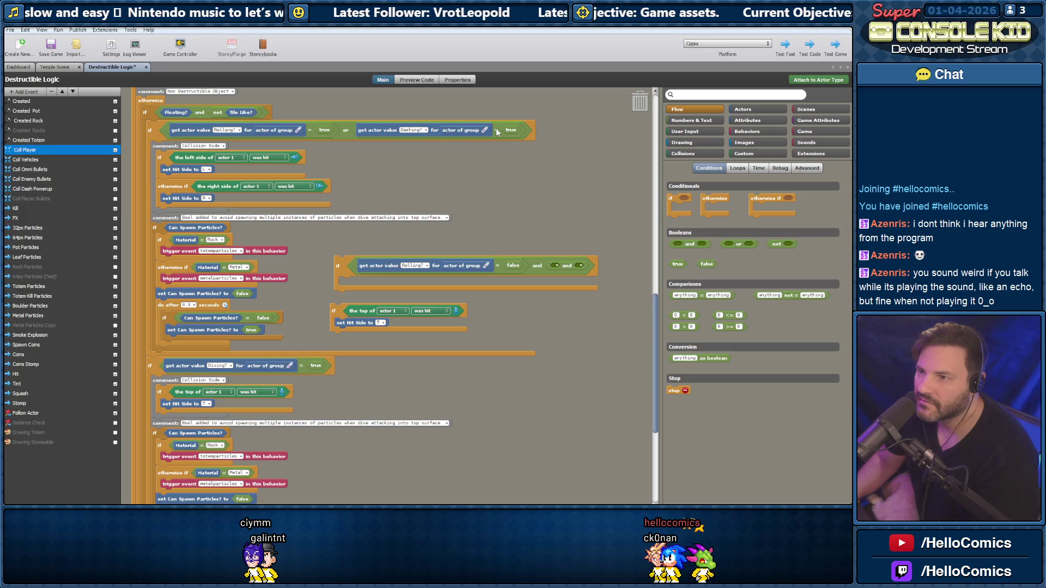
Fill the remaining and slots with Dashing? = false and Diving? = false comparisons
mouse_move(497, 131)
mouse_down()
mouse_move(455, 228)
mouse_move(472, 257)
mouse_move(606, 264)
mouse_up()
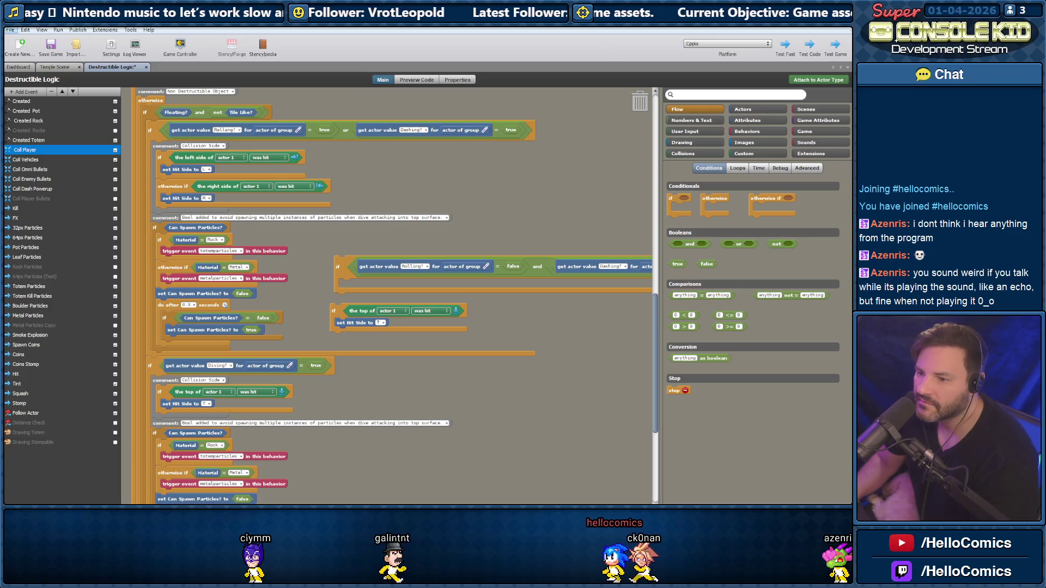
scroll(569, 266, right, 5)
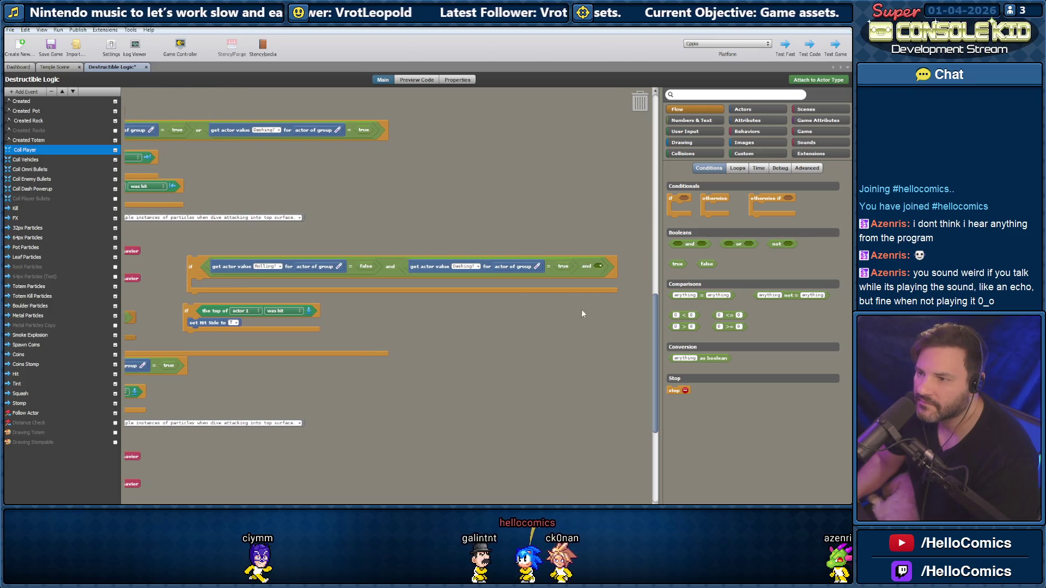
drag(596, 250, 633, 107)
mouse_move(706, 264)
mouse_down()
mouse_move(576, 254)
mouse_move(503, 282)
mouse_move(575, 267)
mouse_up()
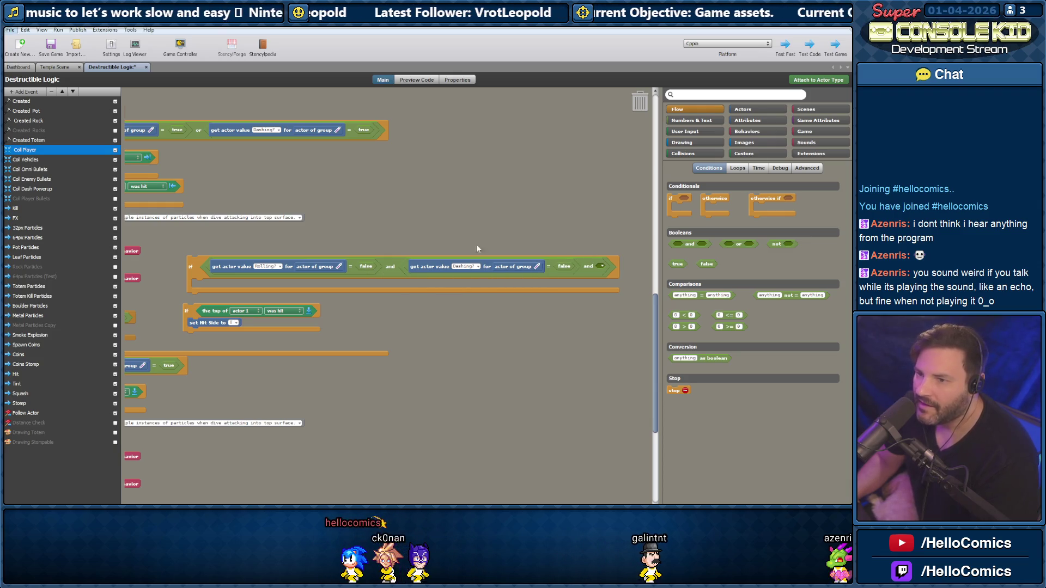
drag(130, 392, 136, 401)
drag(486, 398, 580, 357)
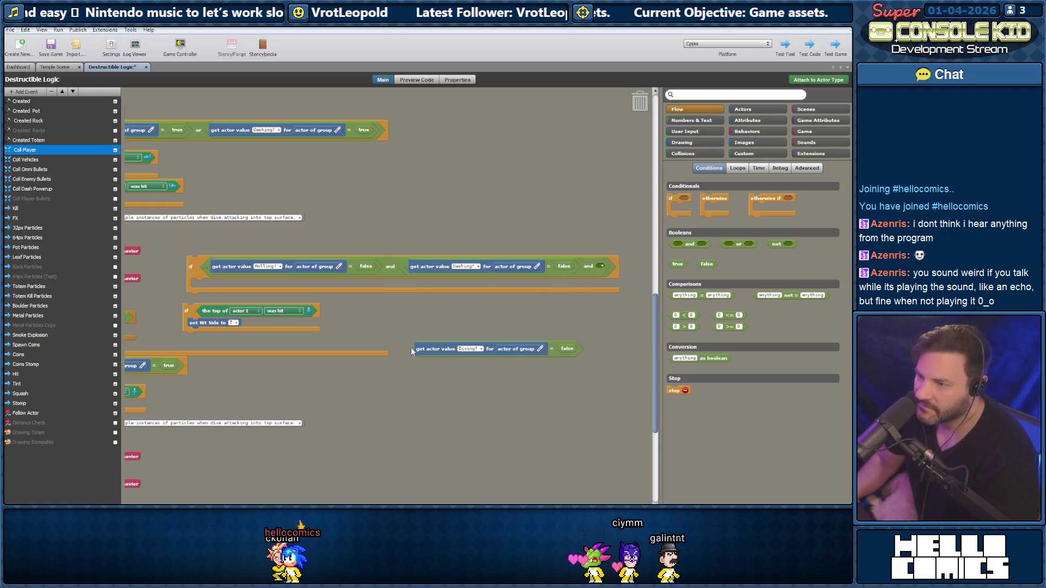
drag(446, 341, 630, 261)
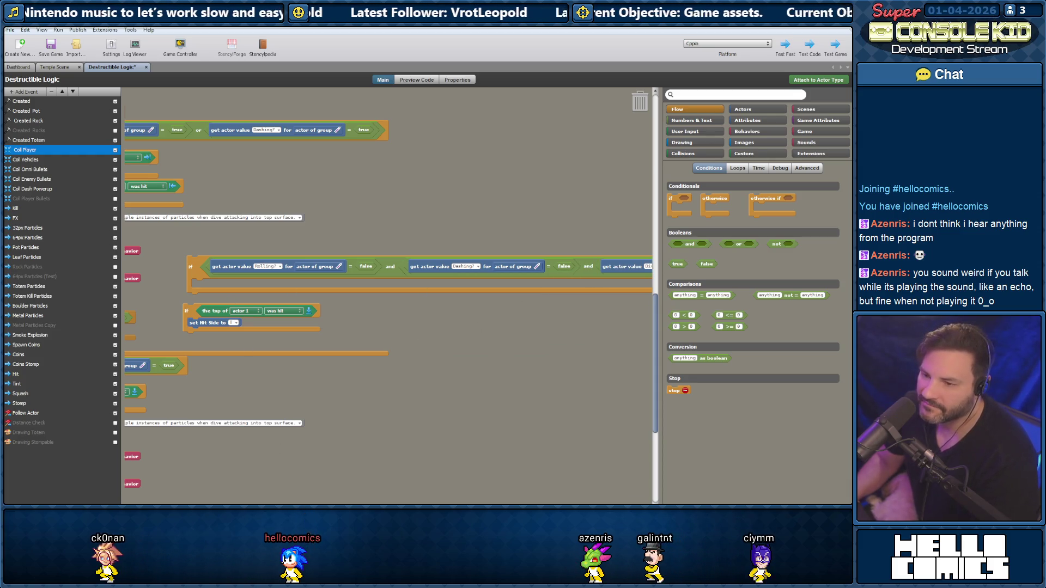
scroll(246, 338, left, 5)
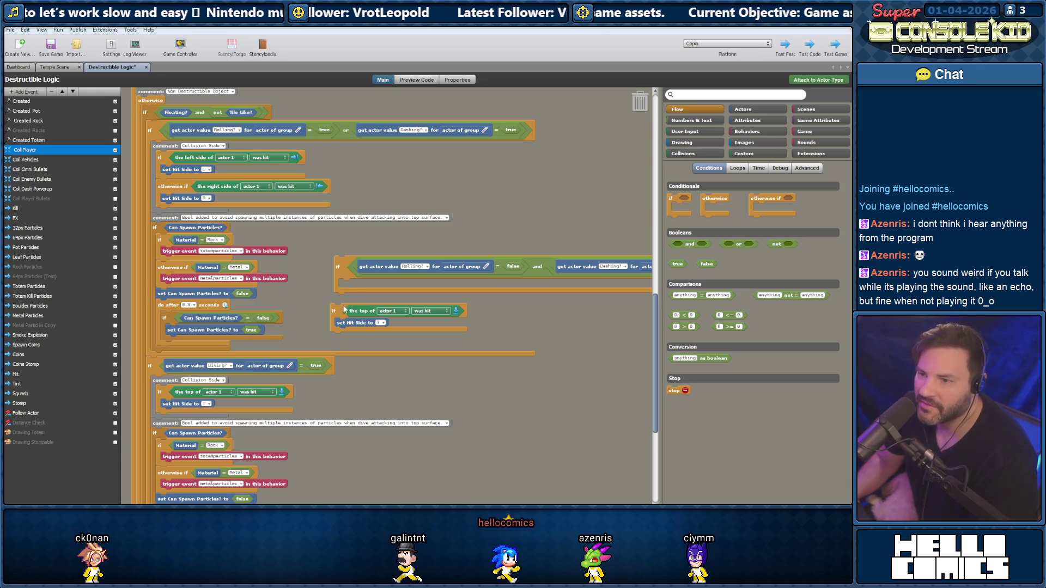
Snap the top-hit check into the new if block, add the particle group, and shift the stack right
drag(340, 312, 355, 288)
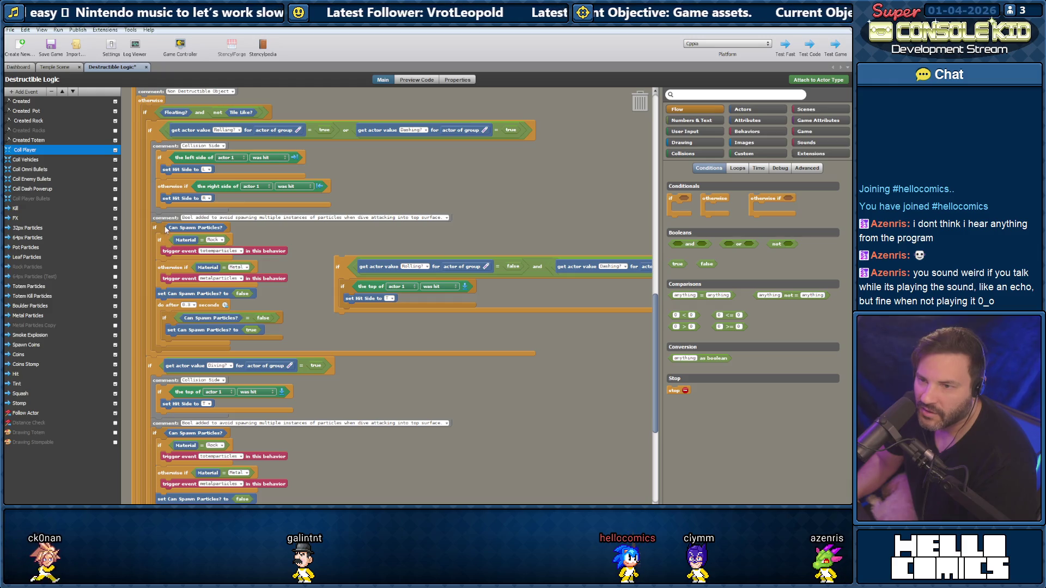
mouse_move(299, 349)
mouse_down()
mouse_move(158, 234)
mouse_move(159, 222)
mouse_move(262, 327)
mouse_move(341, 327)
mouse_move(359, 312)
mouse_up()
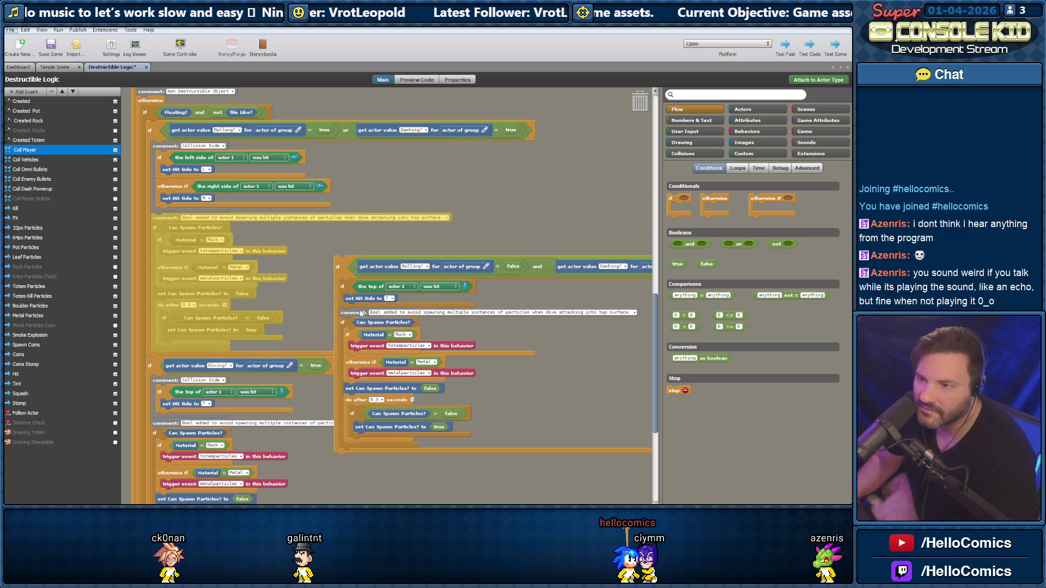
mouse_move(355, 267)
mouse_down()
mouse_move(413, 274)
mouse_move(490, 245)
mouse_move(562, 243)
mouse_up()
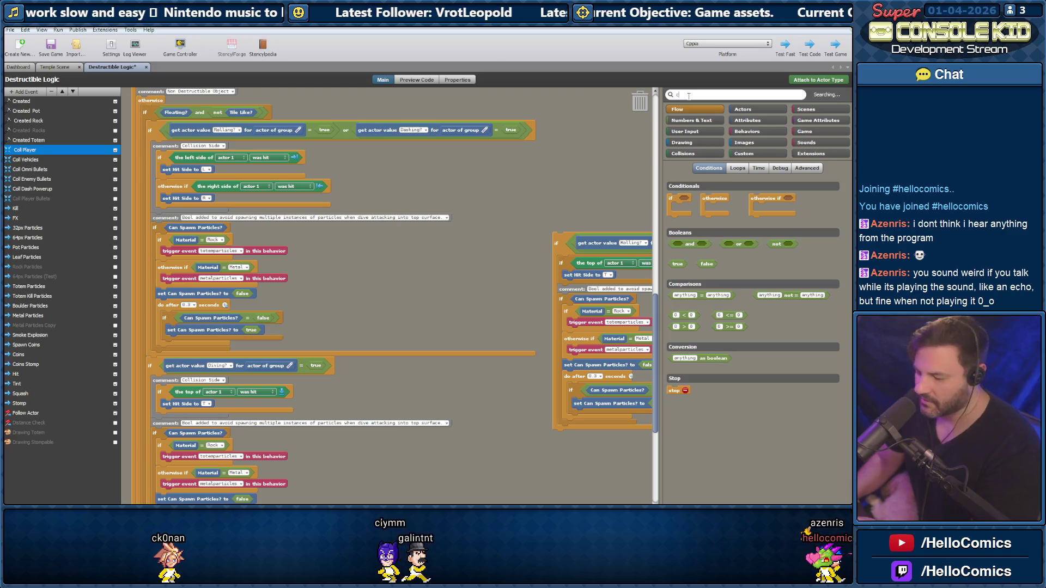
Add a comment reading 'Land on destructible normally.' above the new Rolling? stack
text(o)
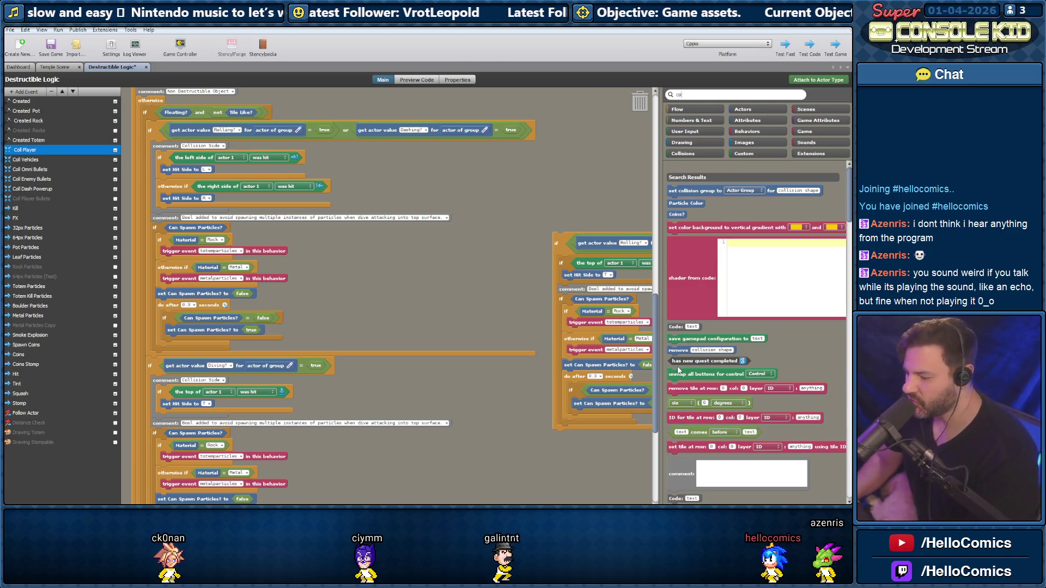
text(mm)
mouse_move(677, 236)
mouse_down()
mouse_move(524, 225)
mouse_move(533, 190)
mouse_move(553, 193)
mouse_up()
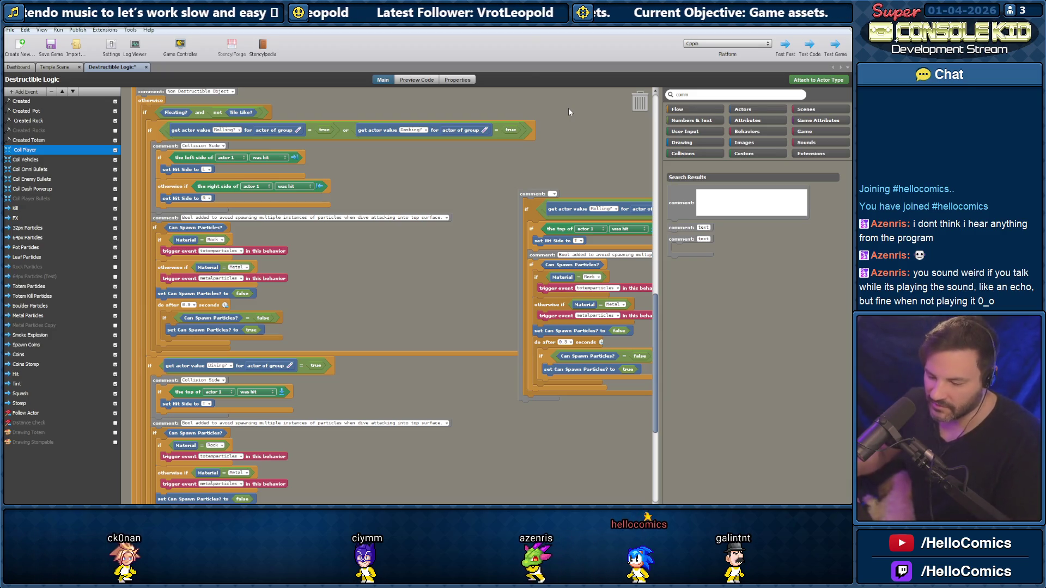
text(Hitting)
key(BackSpace)
key(BackSpace)
key(BackSpace)
text(umping on dse)
key(BackSpace)
key(BackSpace)
text(estr)
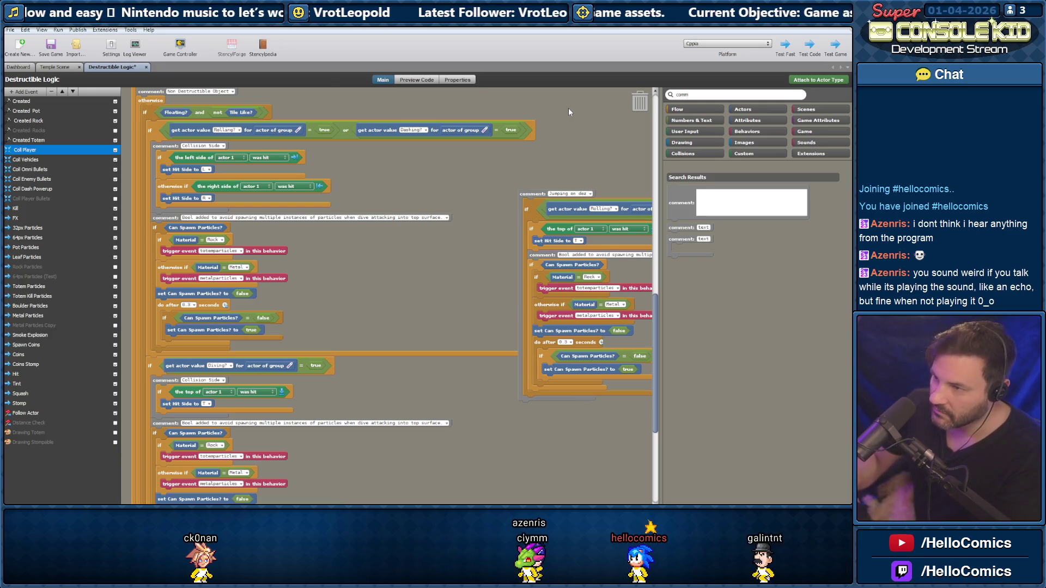
text(uct)
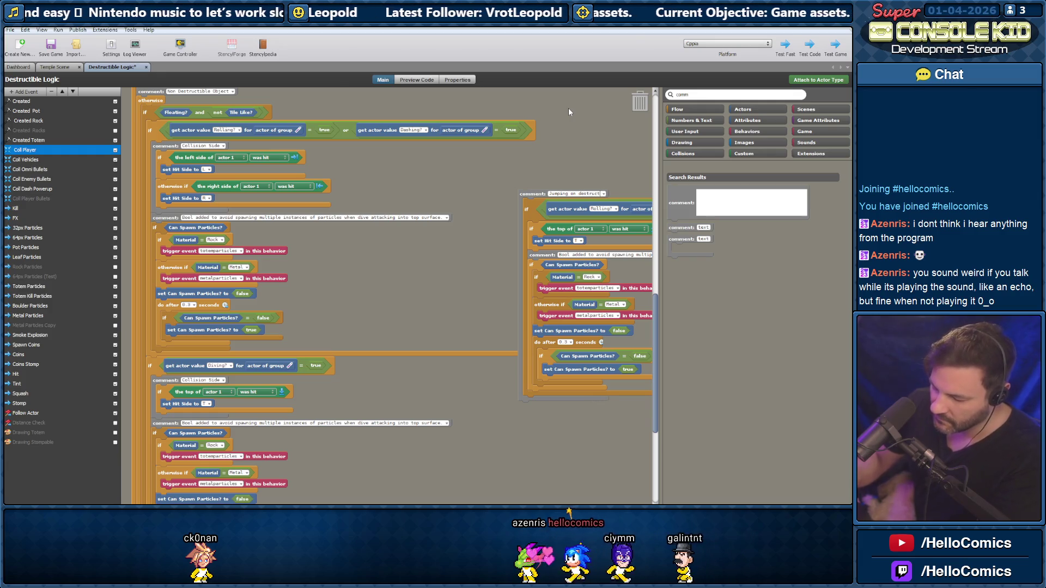
text(ible normally)
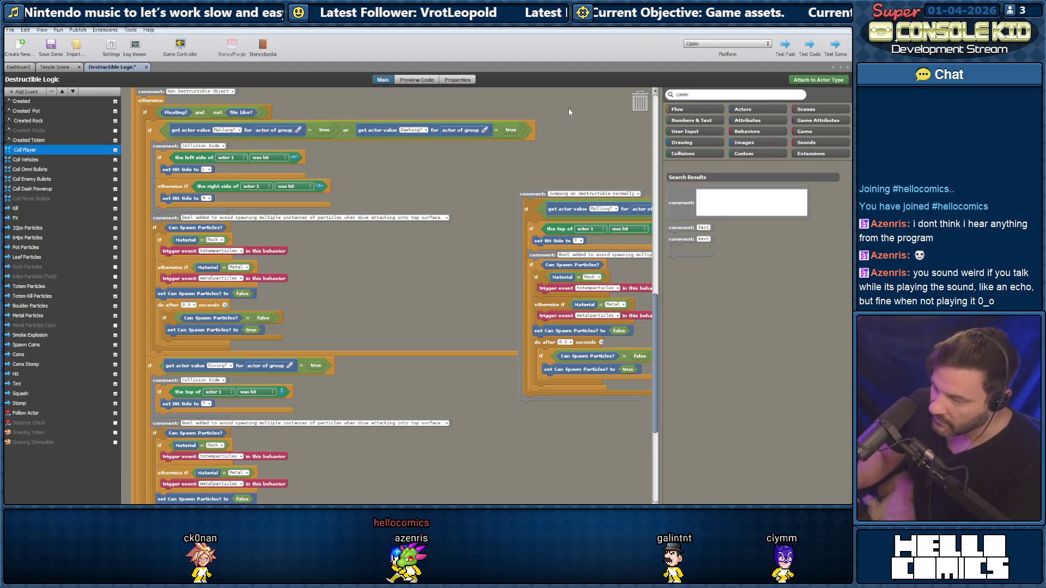
text(.)
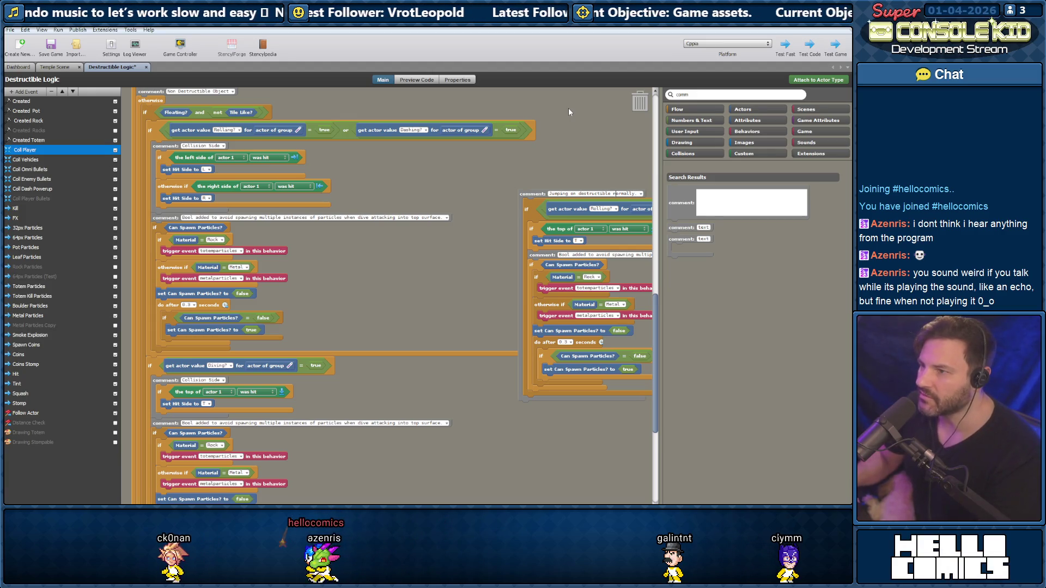
key(BackSpace)
key(BackSpace)
key(BackSpace)
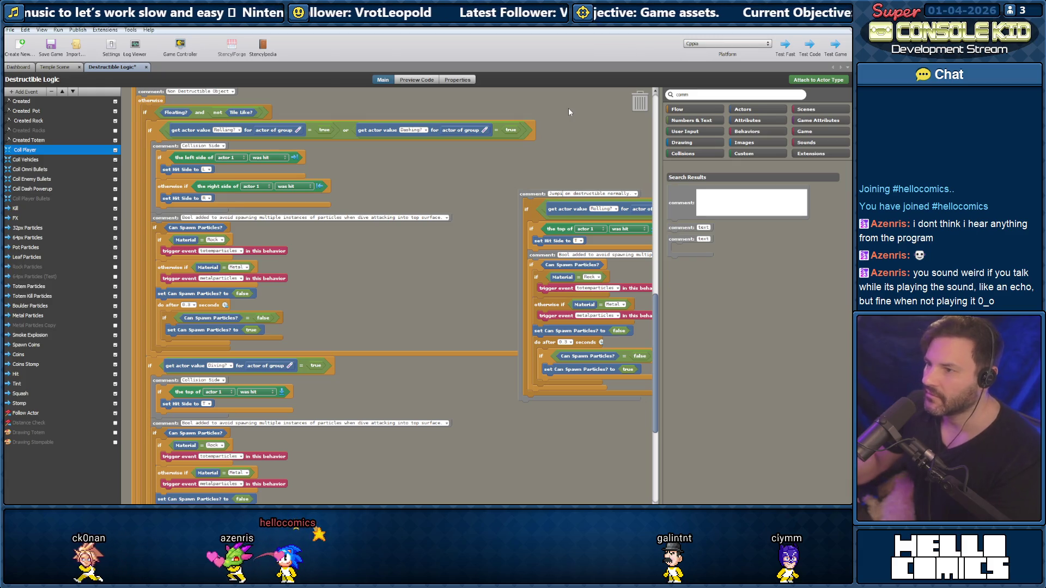
text(Land)
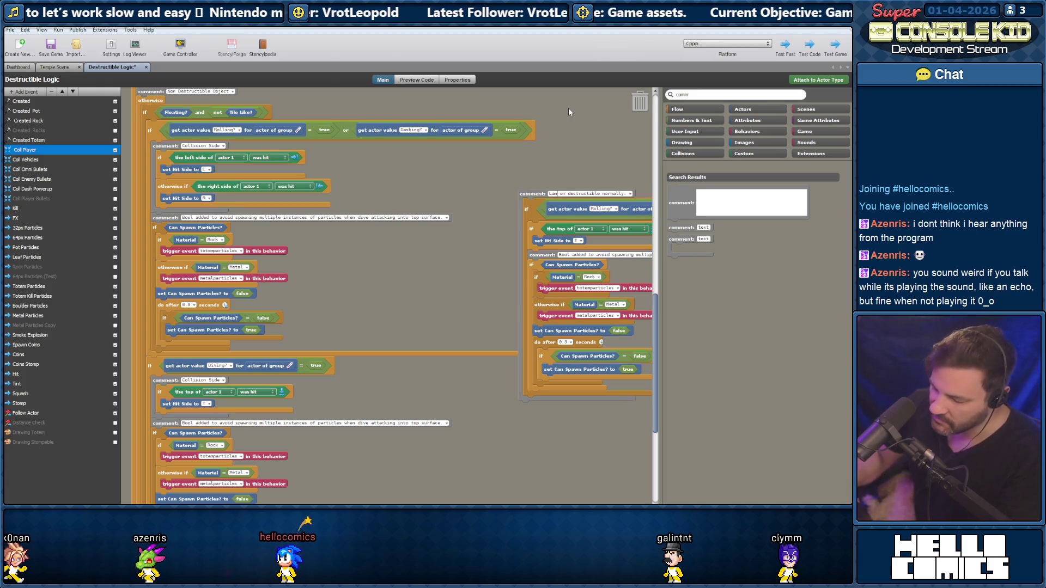
mouse_move(529, 196)
mouse_down()
mouse_move(564, 337)
mouse_move(572, 278)
mouse_move(547, 268)
mouse_up()
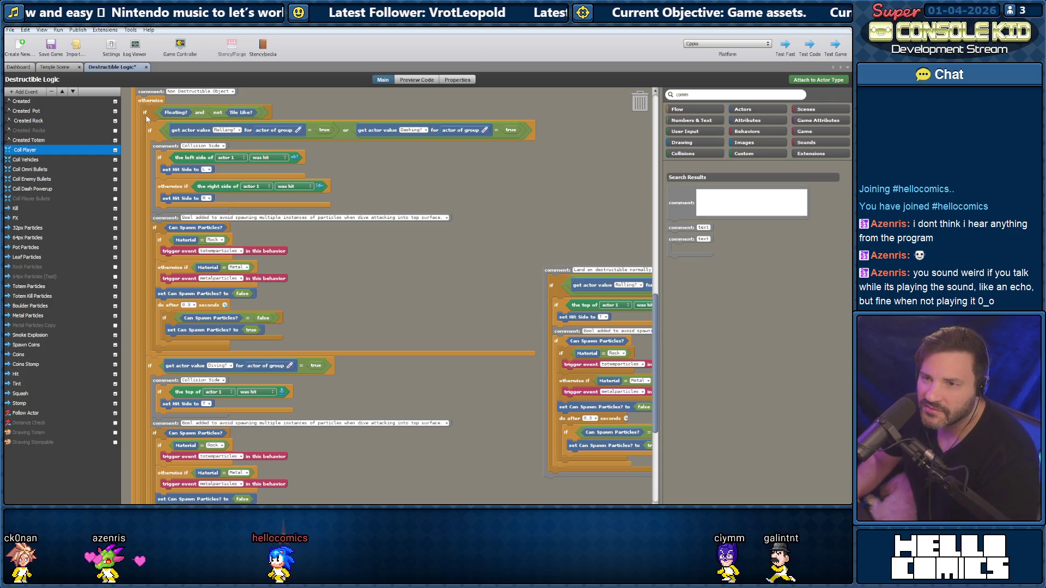
Move the 'Land on destructible normally' stack into the main event above Stompable Objects
scroll(147, 116, up, 1)
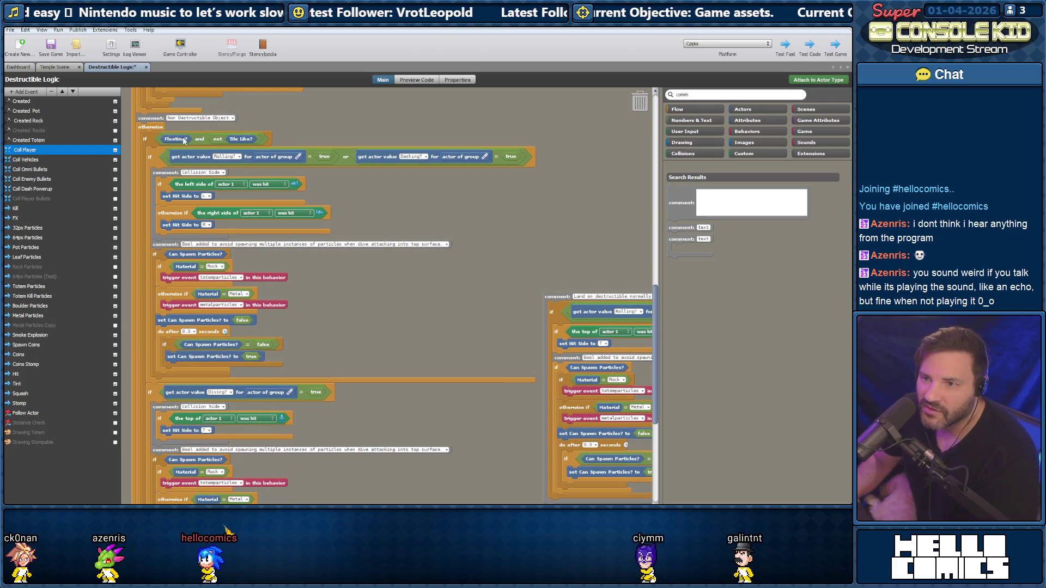
scroll(183, 146, down, 2)
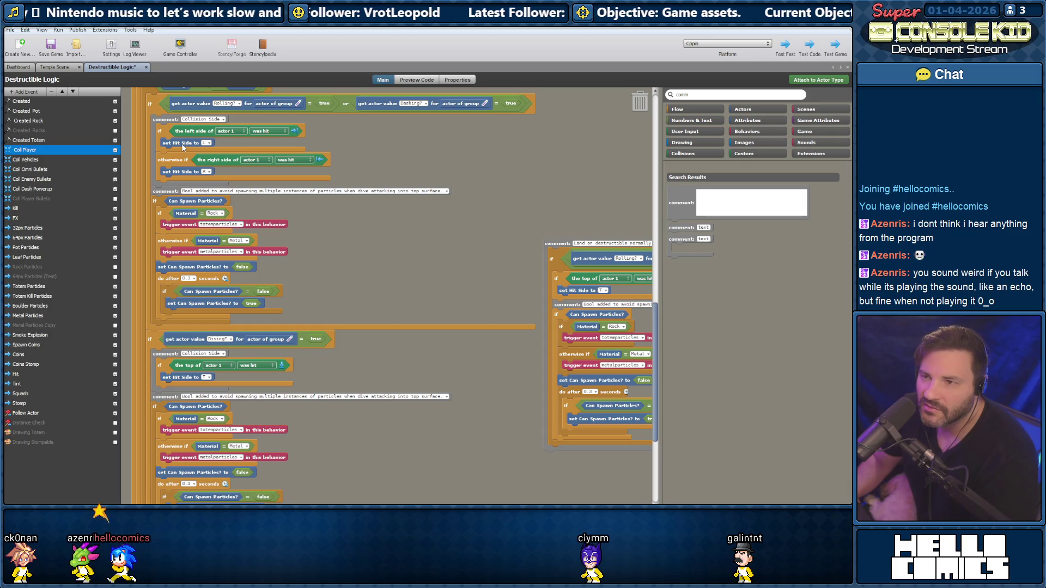
scroll(149, 134, down, 6)
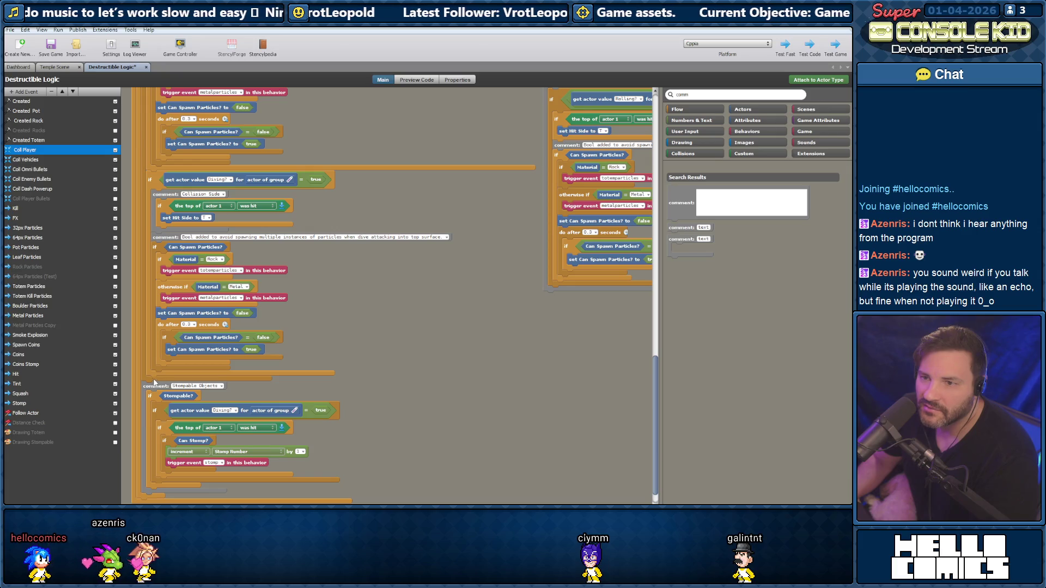
mouse_move(543, 99)
mouse_down()
mouse_move(466, 300)
mouse_move(236, 388)
mouse_move(179, 395)
mouse_up()
Review the updated event blocks and return to the Temple Scene editor
scroll(136, 279, up, 8)
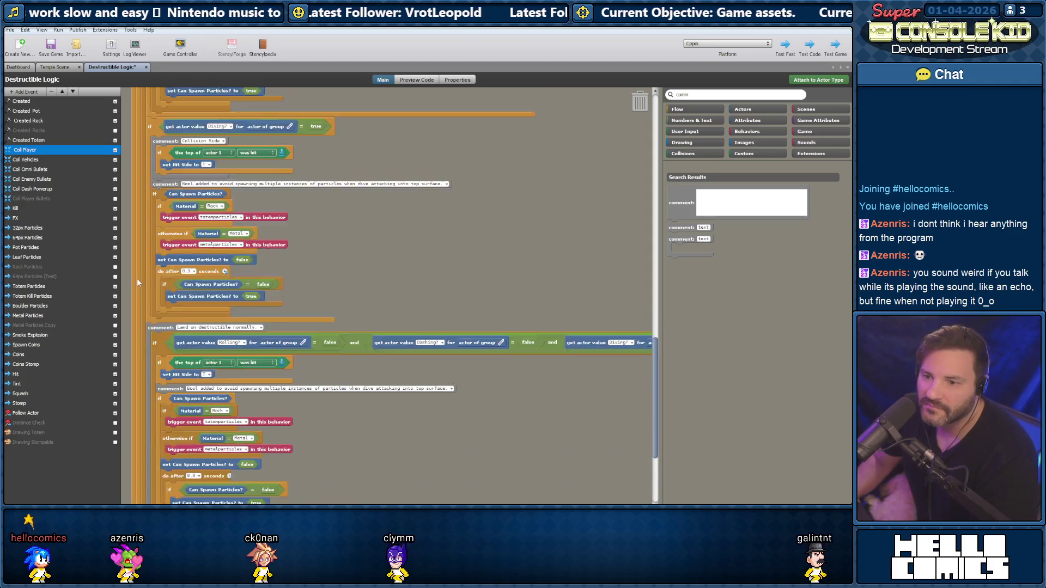
scroll(143, 225, up, 4)
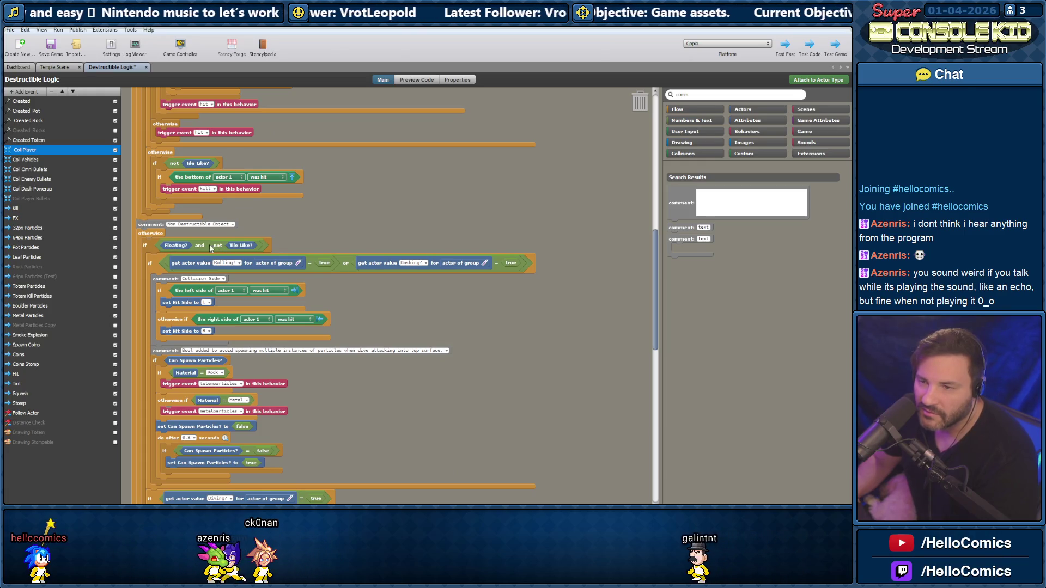
scroll(155, 224, down, 10)
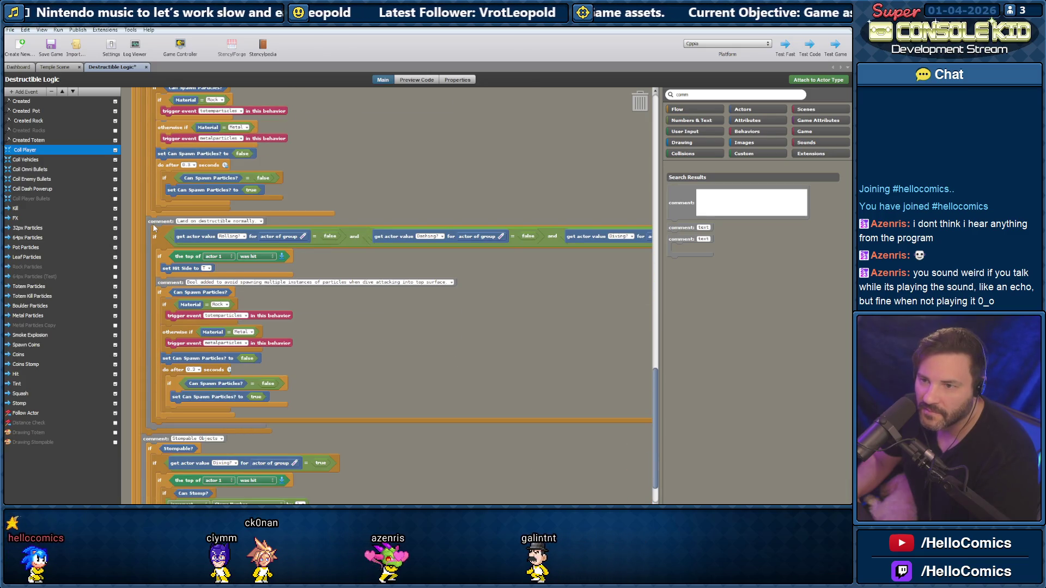
scroll(154, 228, down, 2)
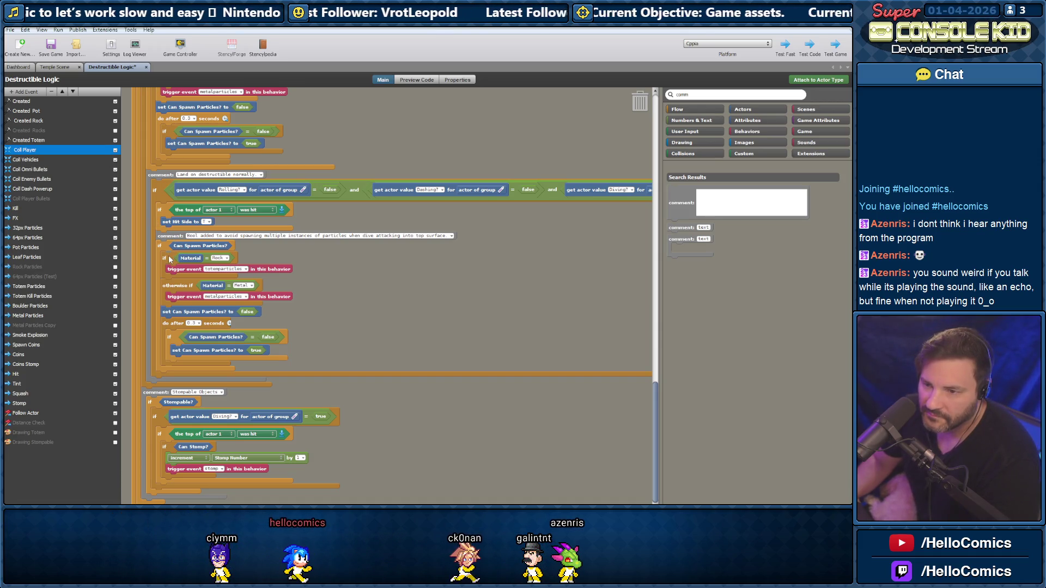
click(58, 67)
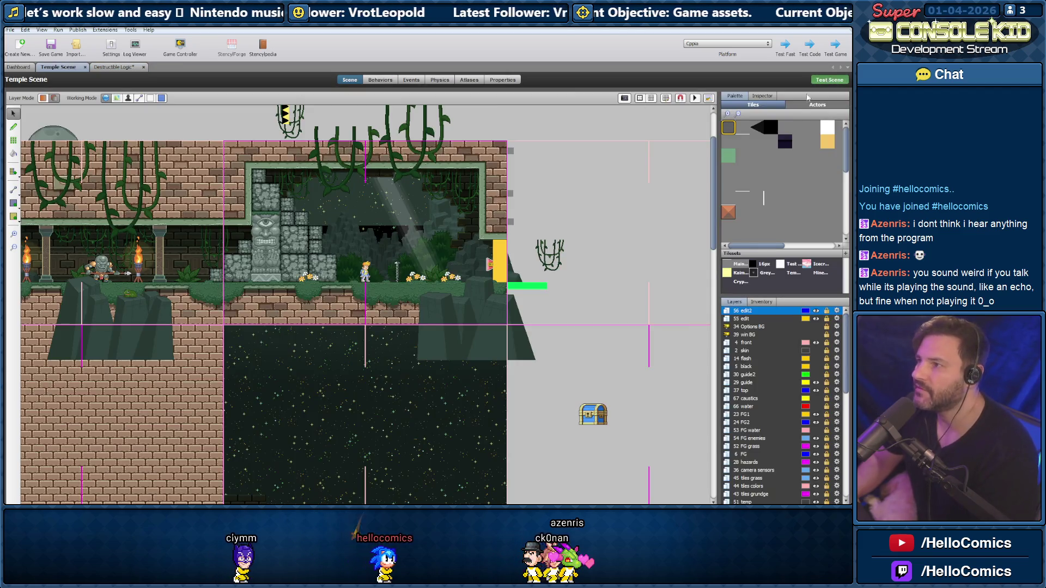
Save the project and start a test play of the Temple Scene
click(824, 82)
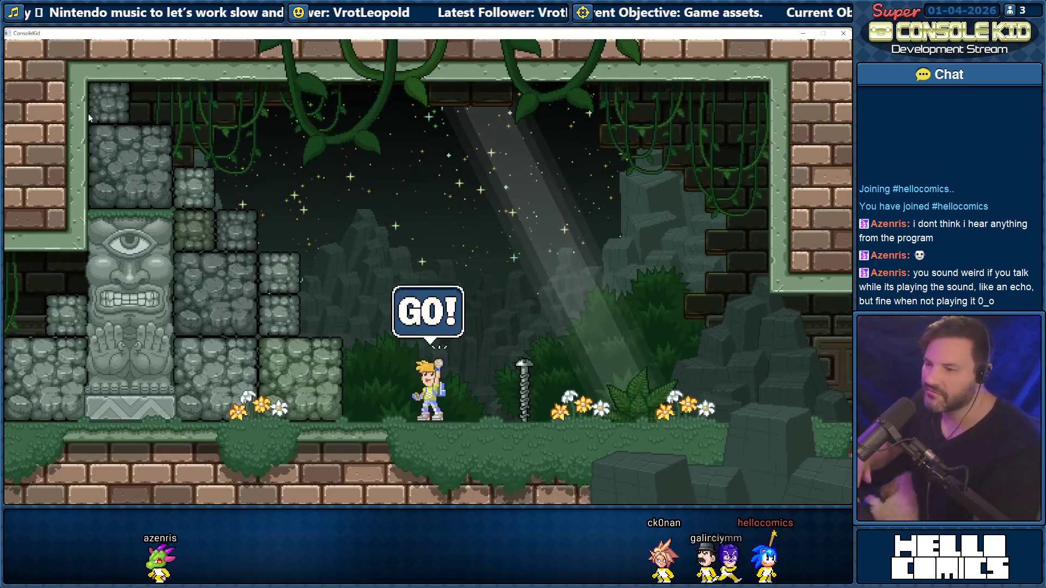
Jump and steer the hero around the drone above the screw pole
key(Right)
key(space)
key(Left)
key(Down)
key(space)
key(Right)
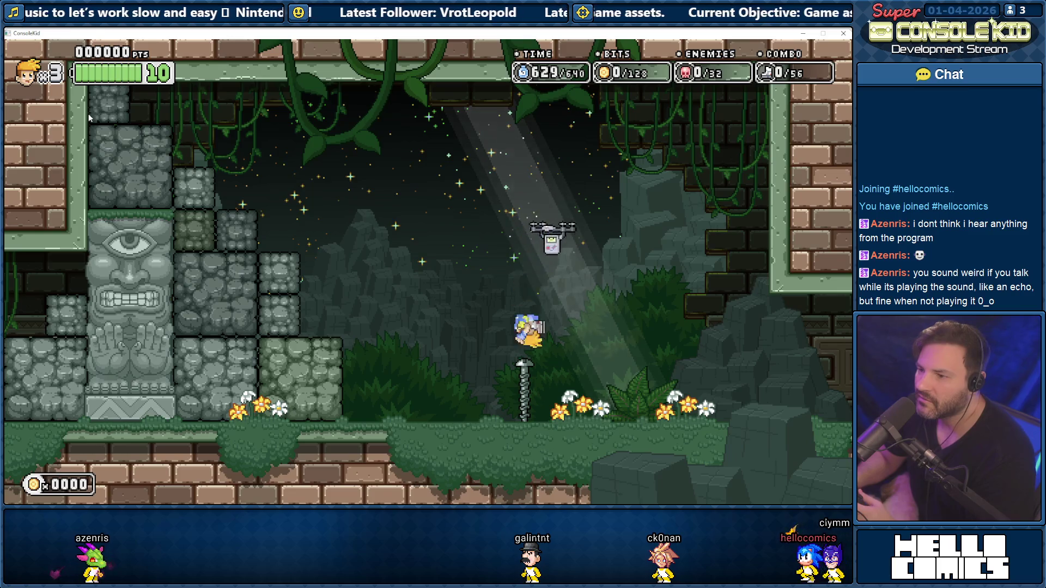
key(space)
key(Right)
key(space)
key(Left)
key(space)
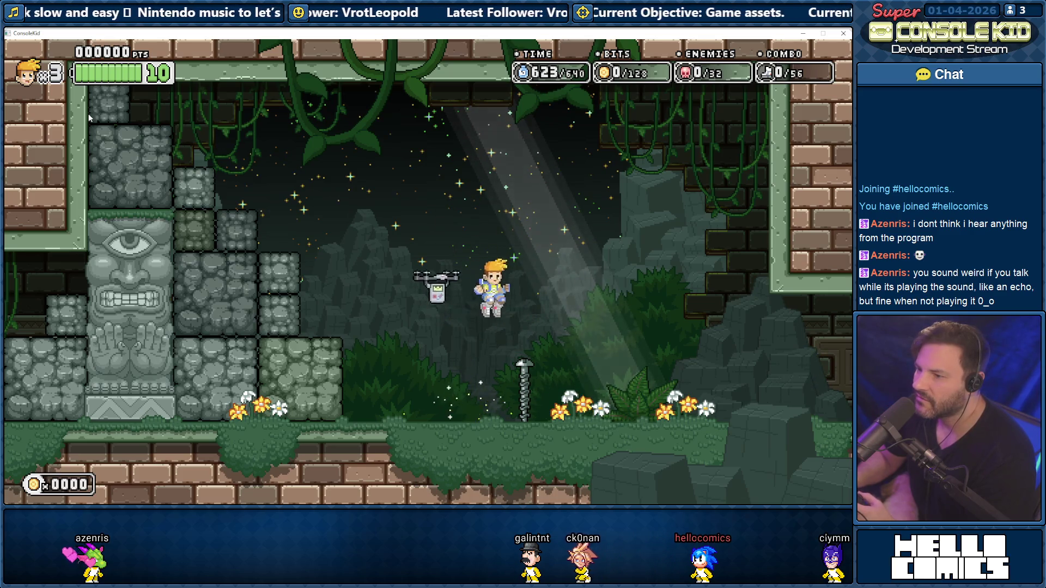
key(space)
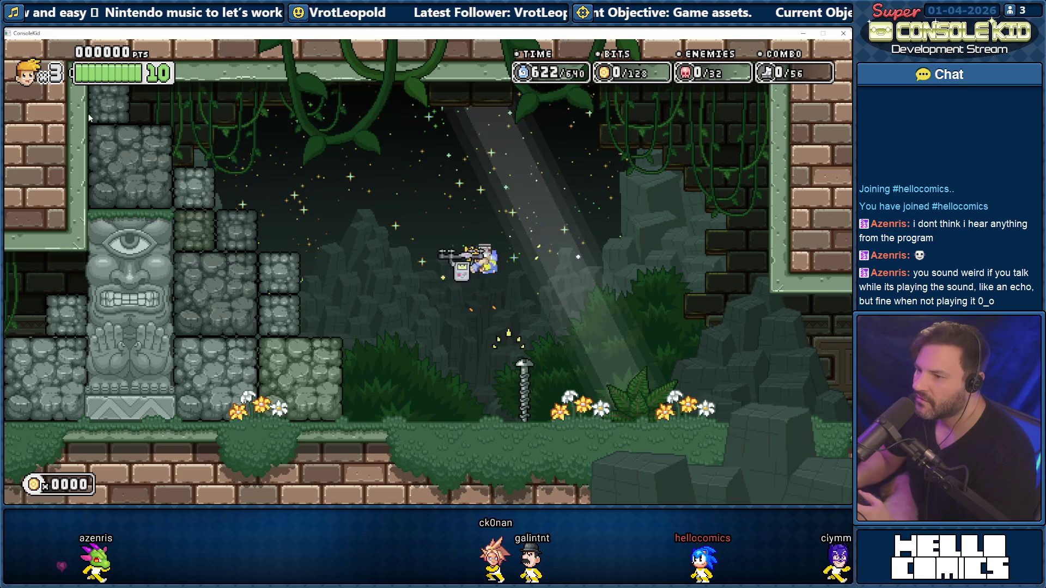
key(space)
key(Right)
Keep jumping to the drone and dropping onto the screw pole to test the stomp
key(space)
key(space)
key(Left)
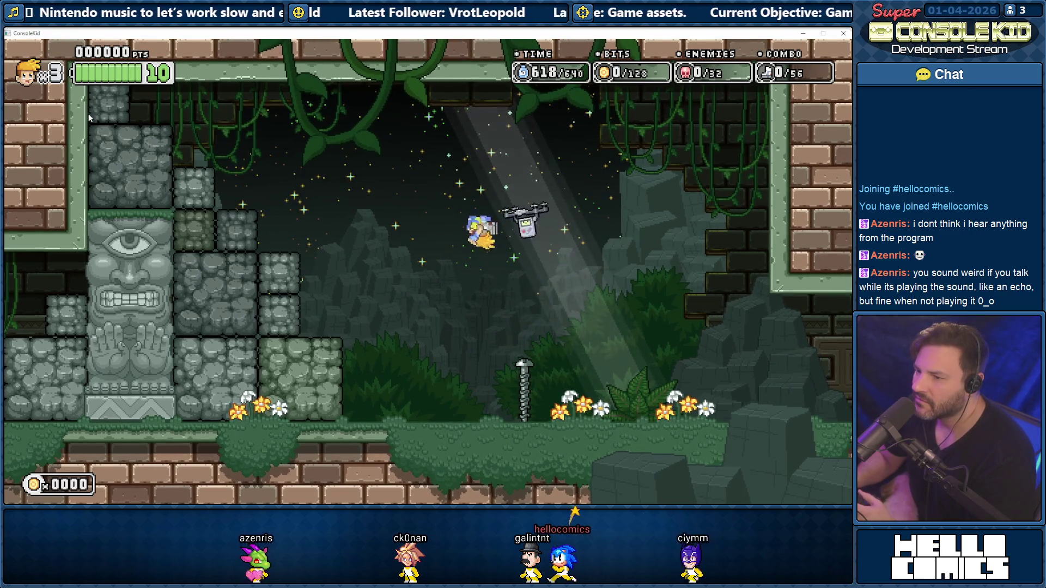
key(space)
key(Right)
key(space)
key(Left)
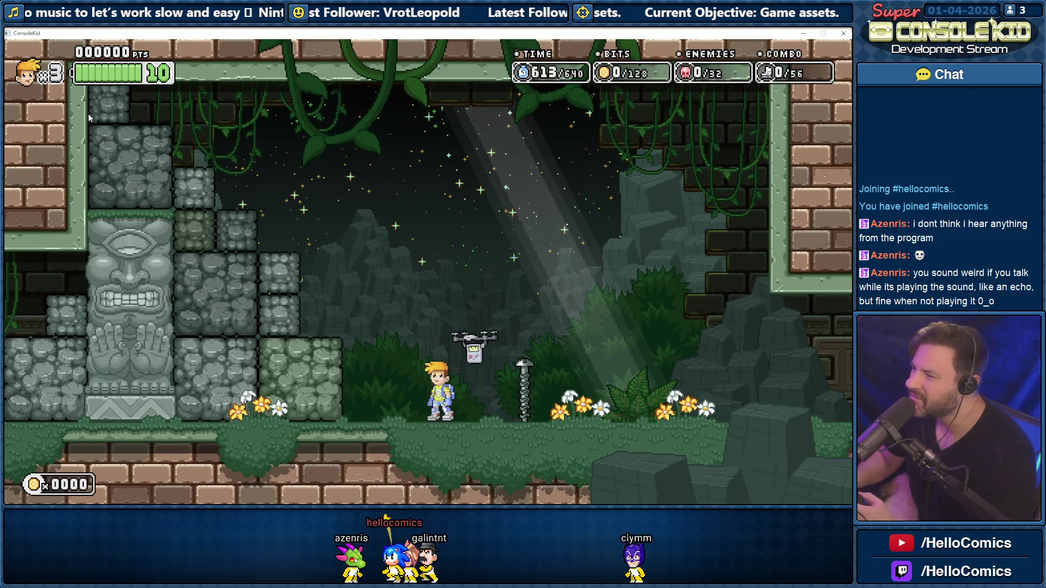
key(space)
key(Right)
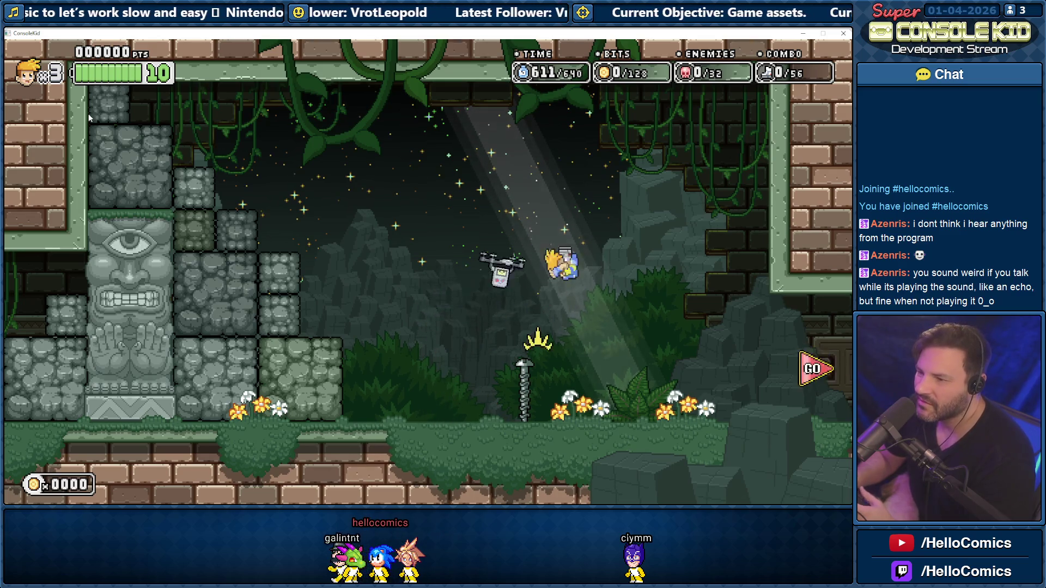
key(space)
key(Left)
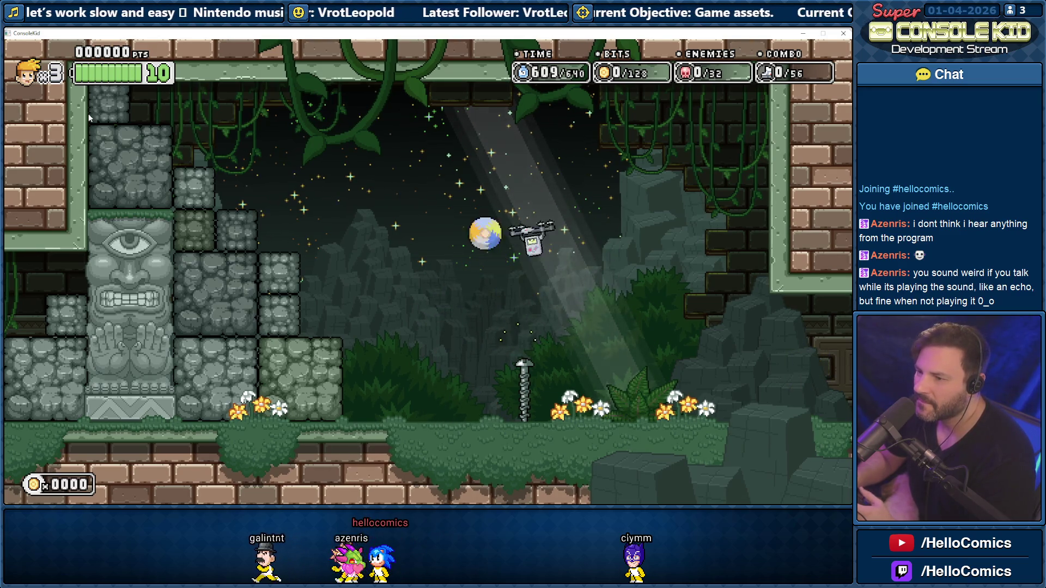
key(space)
key(Right)
key(space)
key(Left)
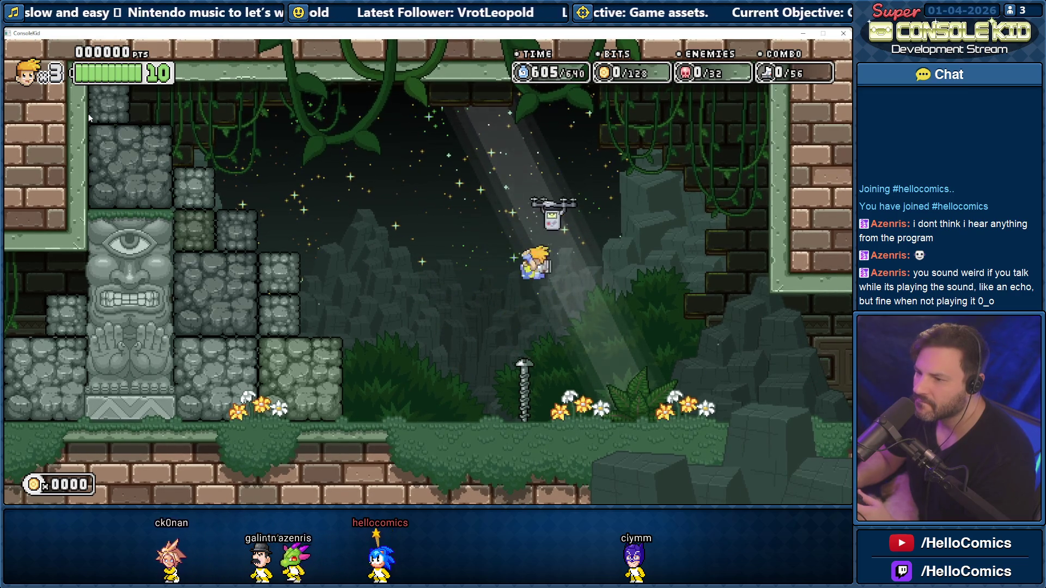
key(space)
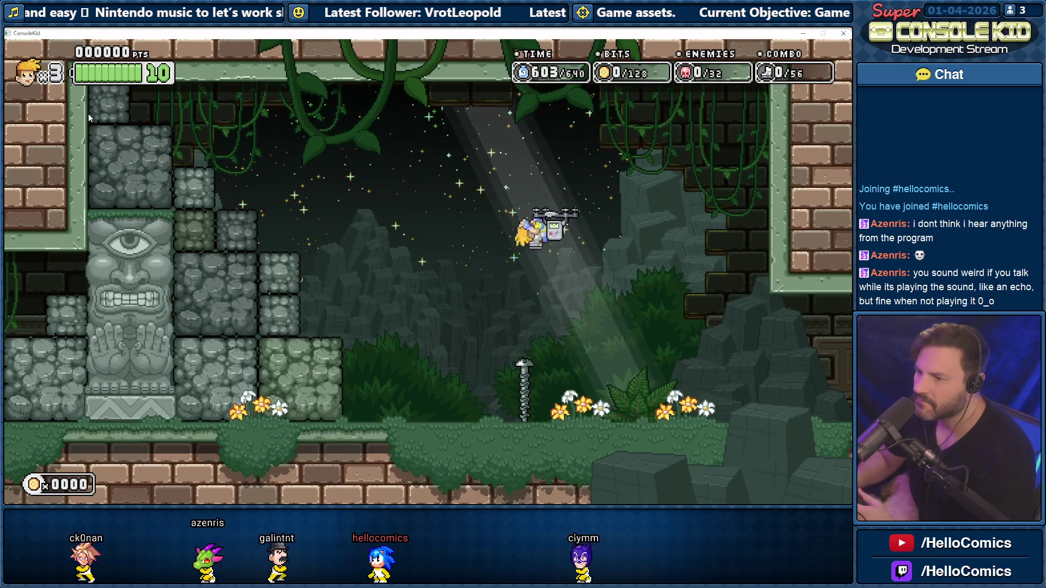
key(space)
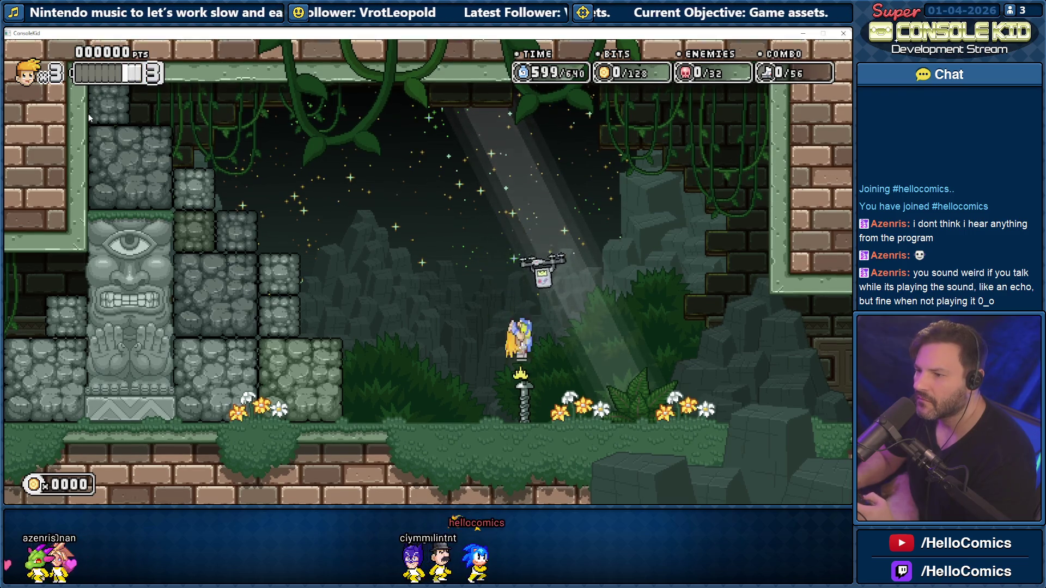
Walk the hero back and forth between the screw pole and the flowers
key(Right)
key(Left)
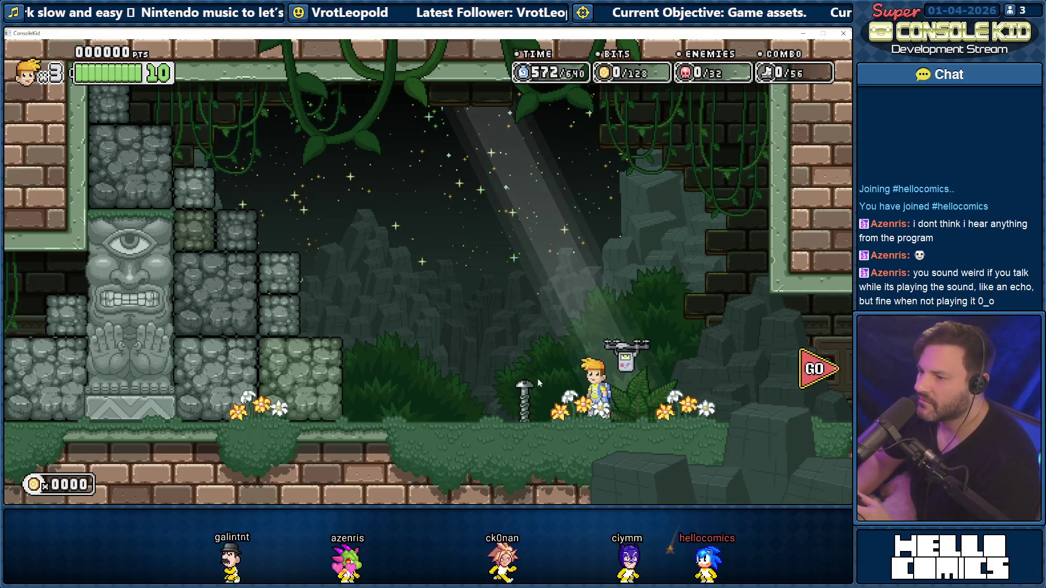
key(Left)
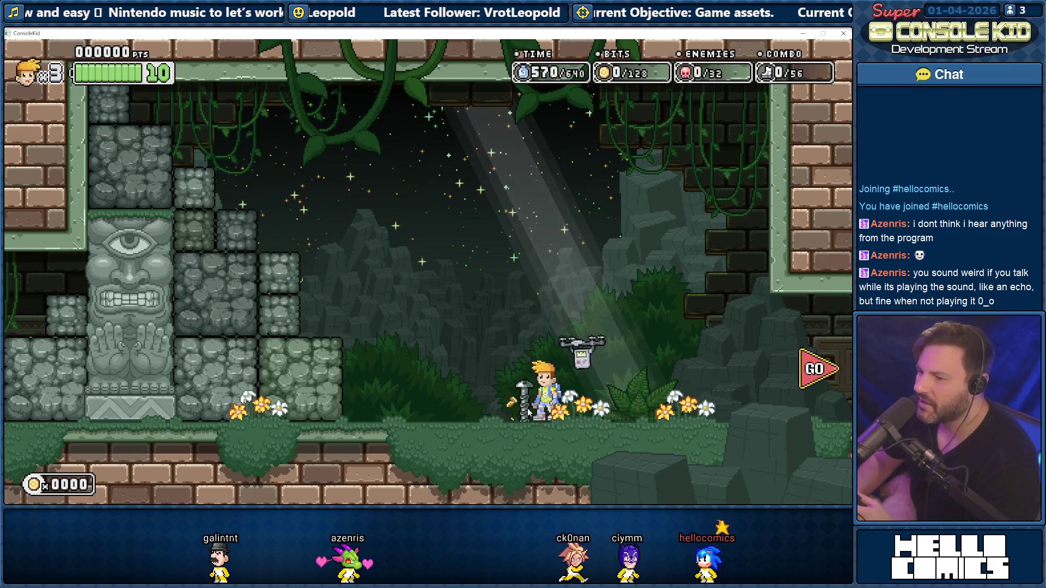
key(Right)
key(Left)
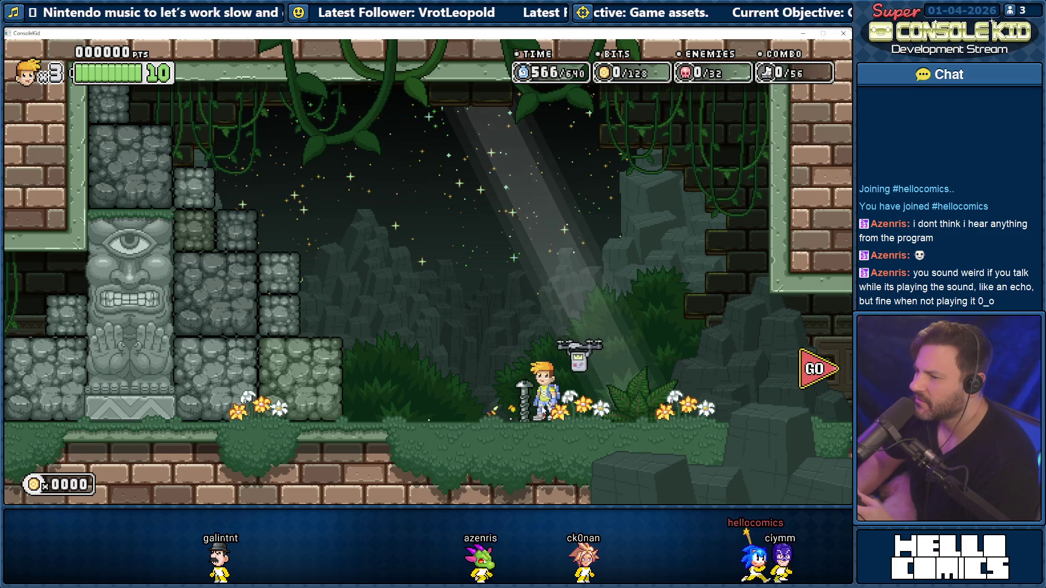
key(Right)
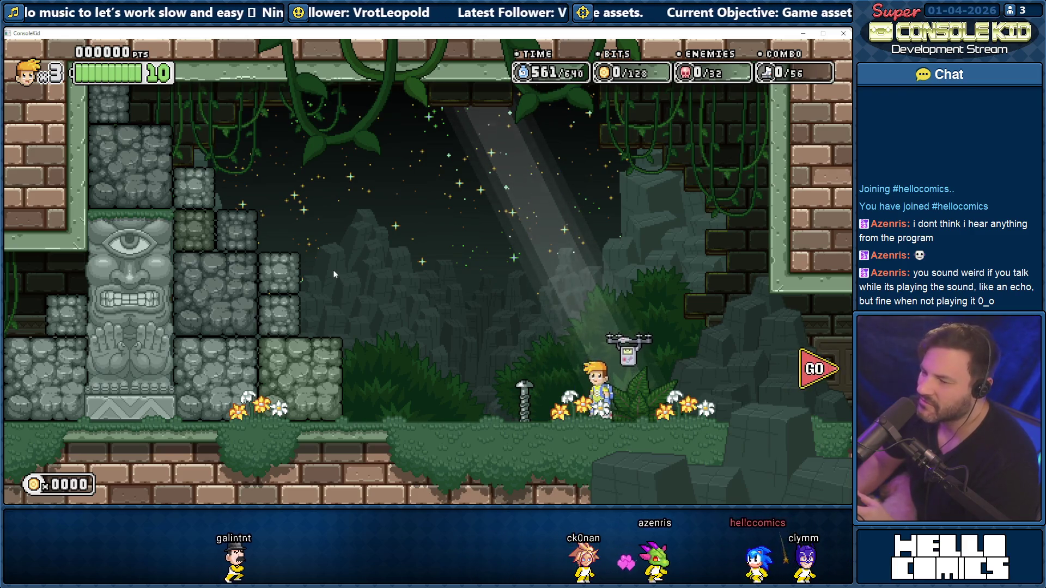
Exit to level select and start world 4's VR (4-5) level
key(Escape)
key(Right)
key(Right)
key(Right)
key(Down)
key(Down)
key(Left)
key(Return)
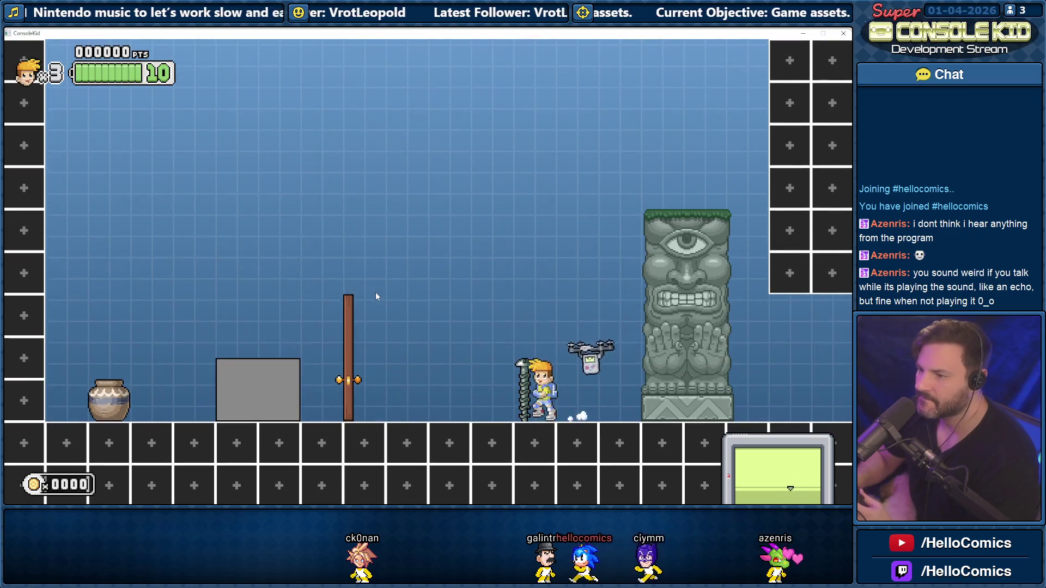
Turn on the collision outline display with F1 and roll back toward the screw pole
key(Right)
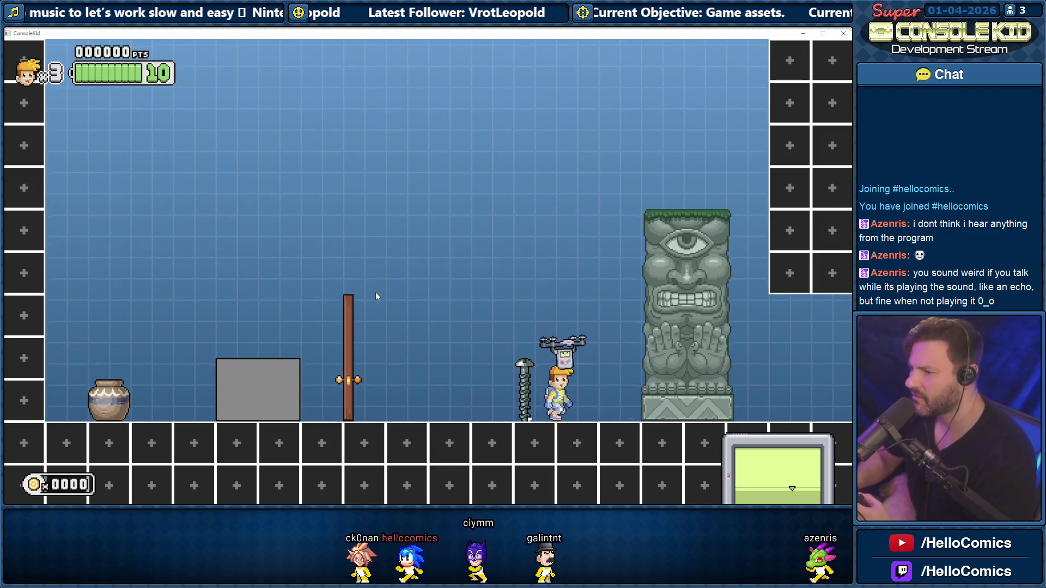
key(F1)
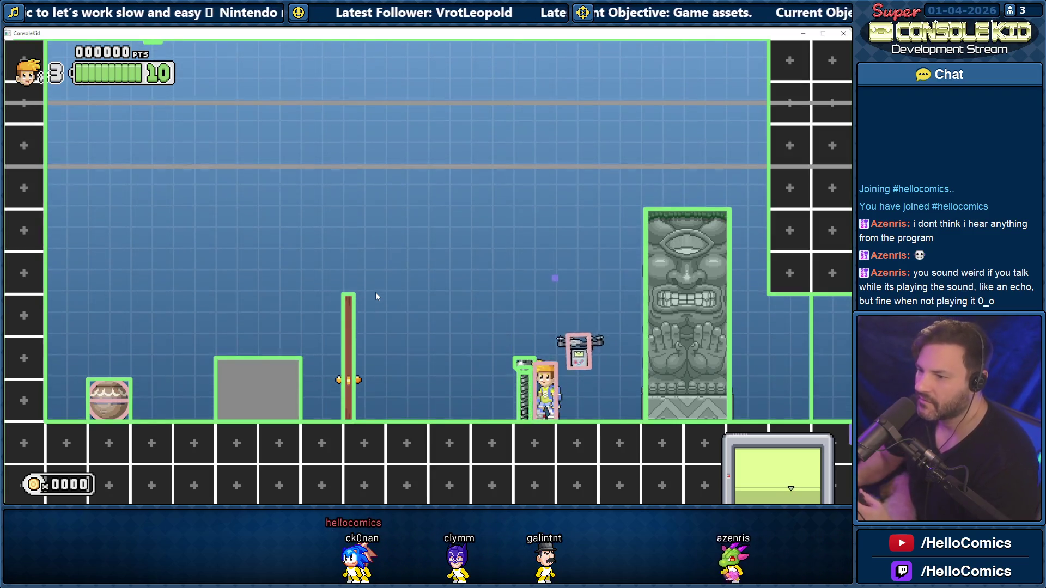
key(Left)
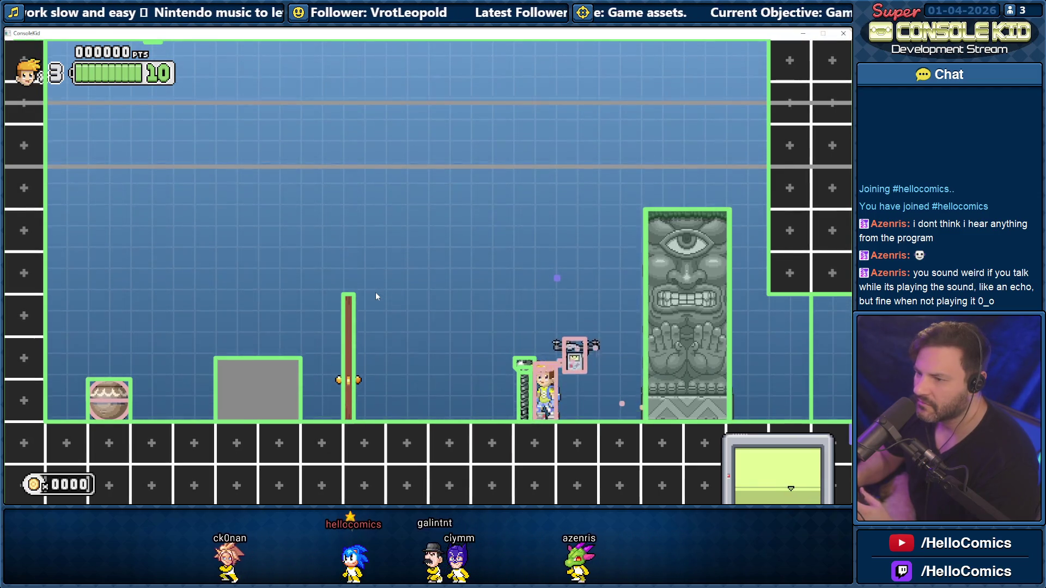
Jump and land around the screw pole with outlines shown, then close the test game
key(Right)
key(Left)
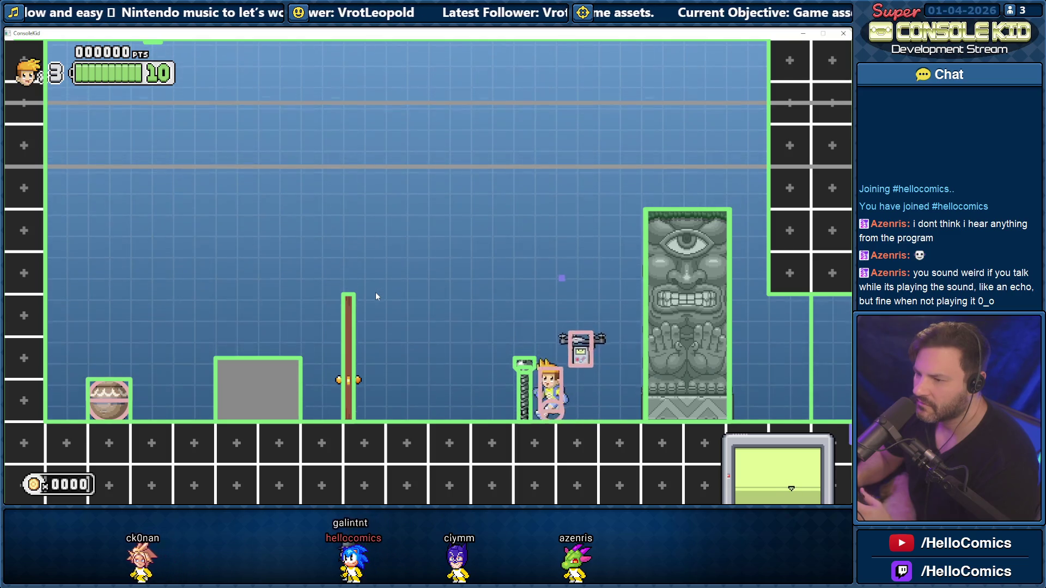
key(Left)
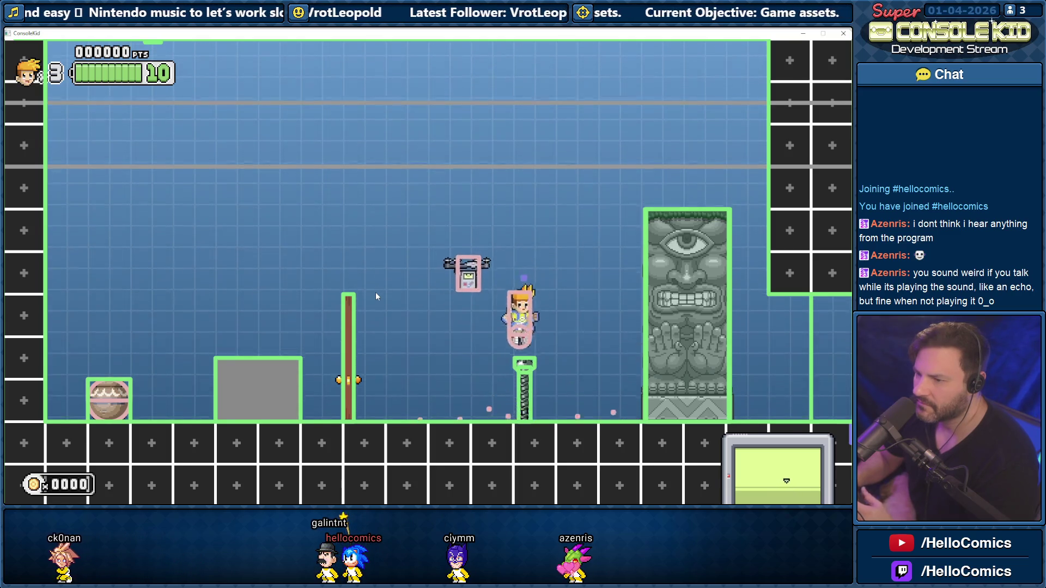
key(Left)
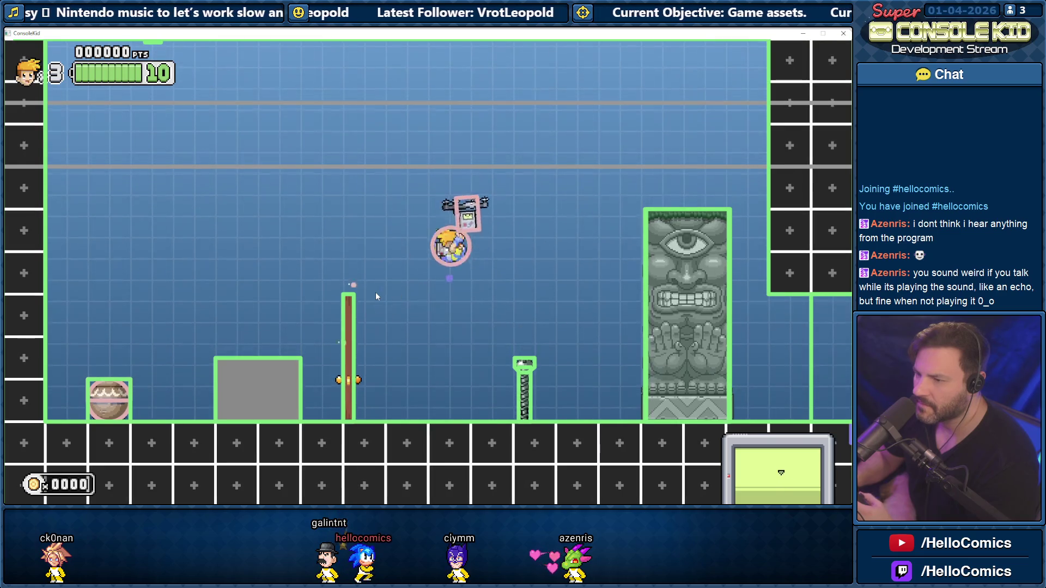
key(Right)
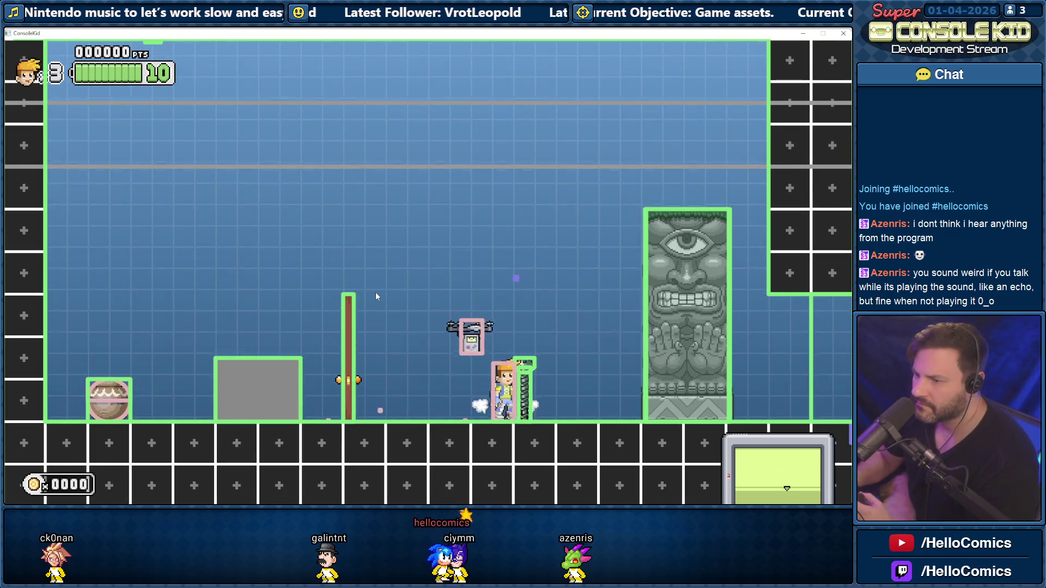
key(Left)
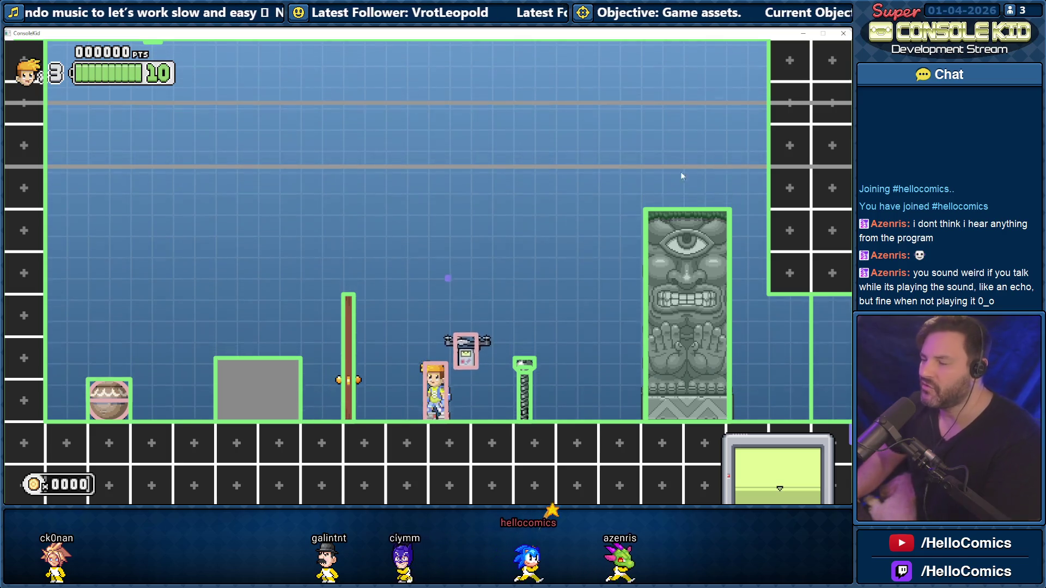
click(844, 34)
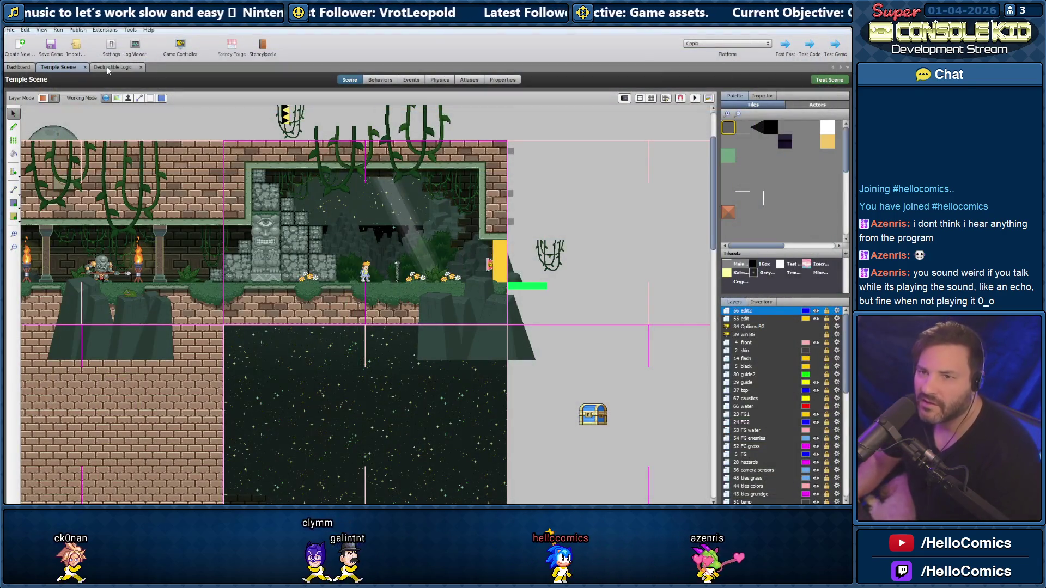
In Destructible Logic, deactivate the 'Land on destructible normally' comment block
click(107, 66)
right_click(159, 175)
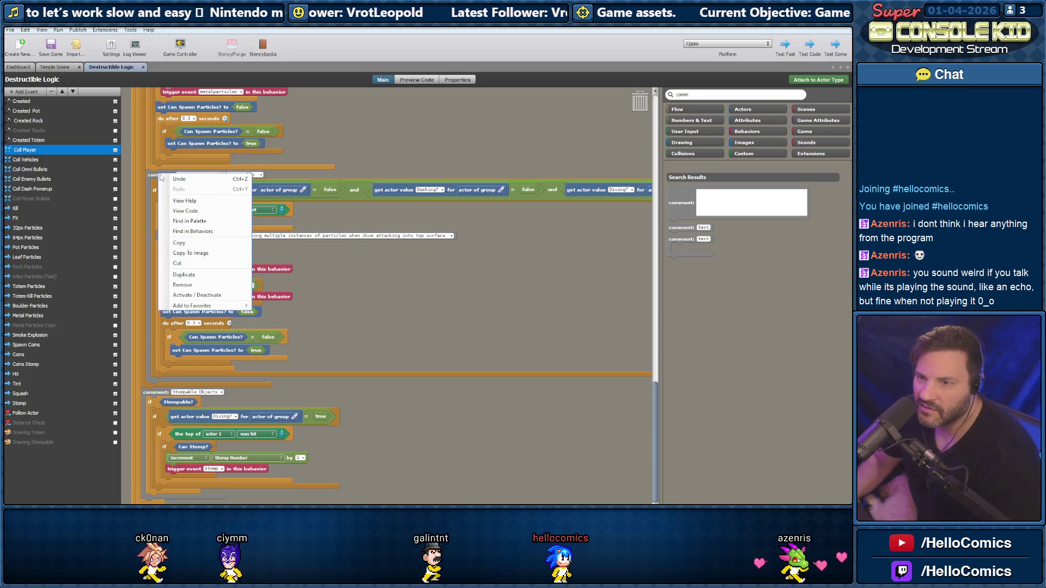
click(204, 296)
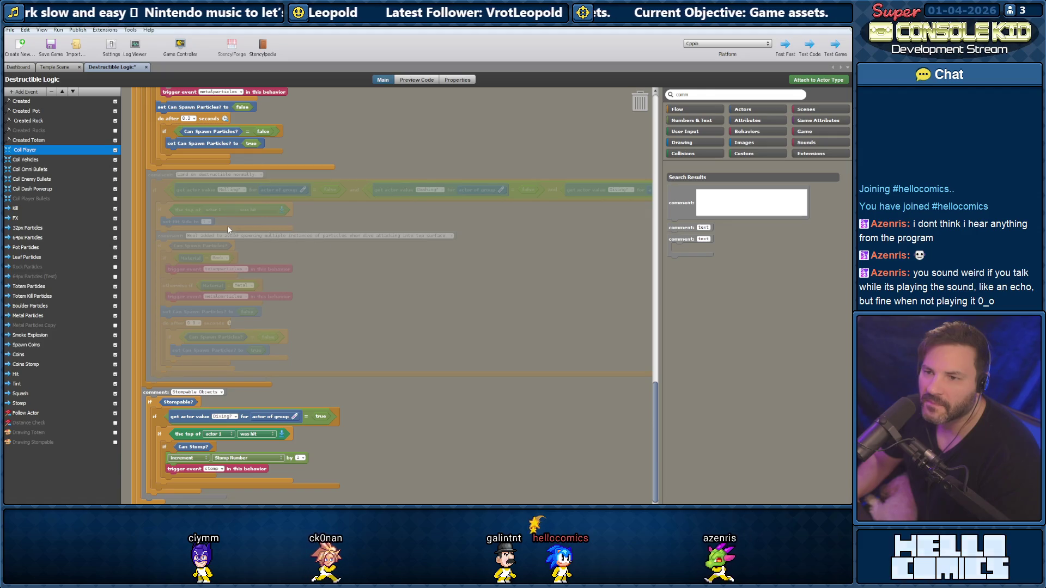
Re-enable the comment block, snap its particle stack under 'set Hit Side to', and retest the Temple Scene
right_click(159, 175)
click(191, 297)
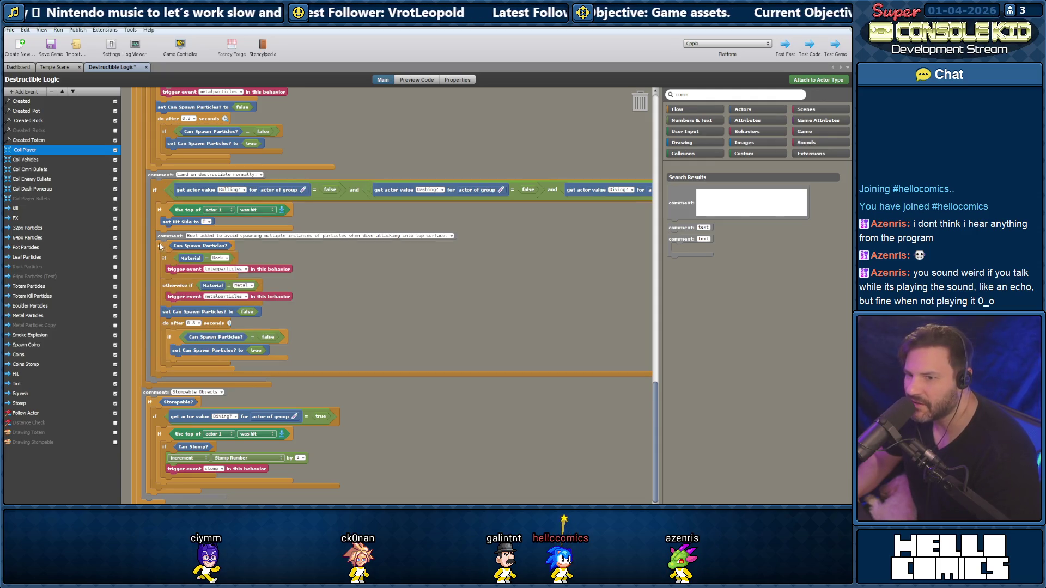
drag(164, 238, 180, 229)
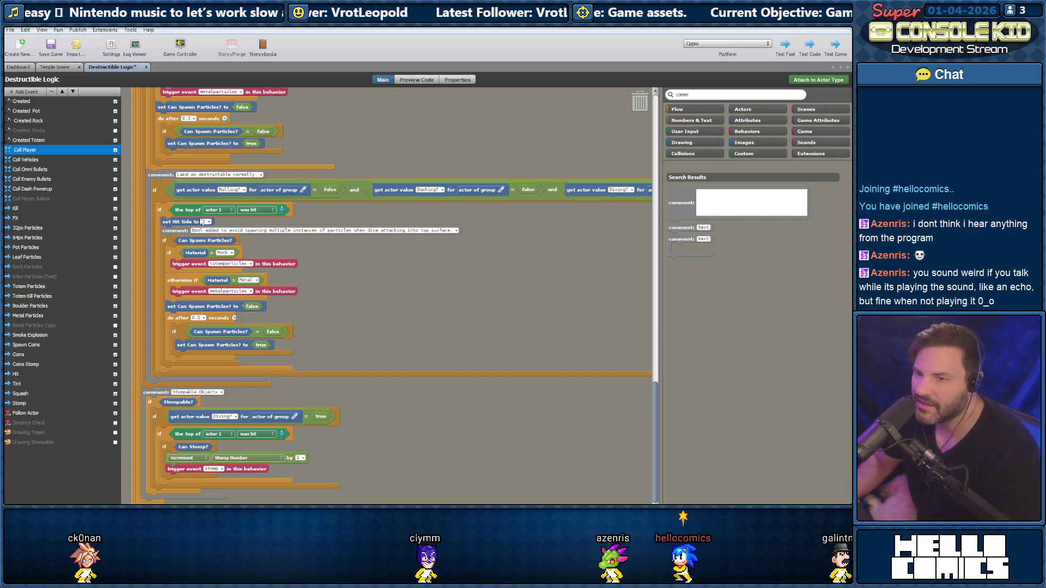
click(56, 68)
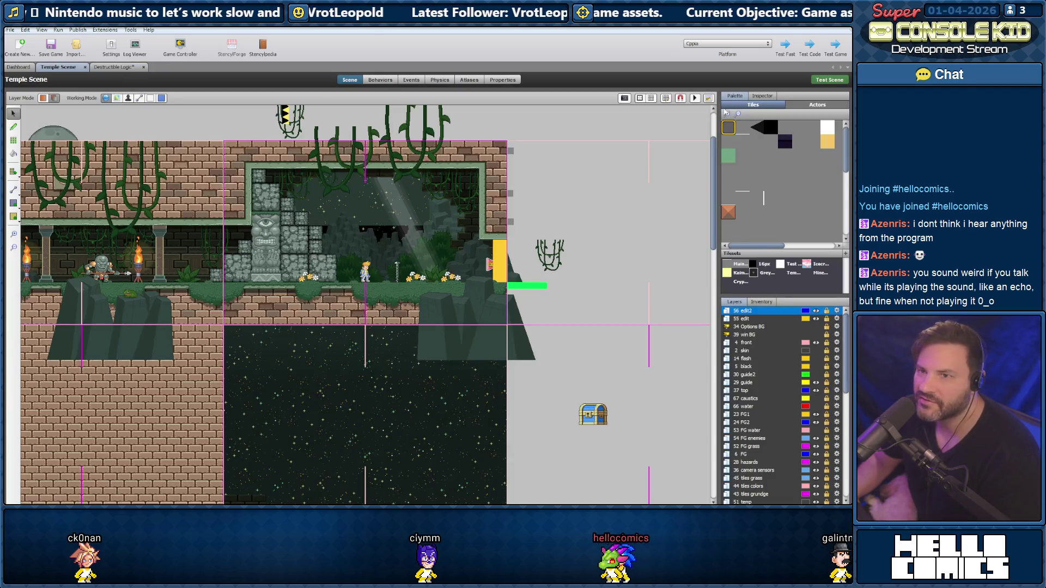
click(829, 80)
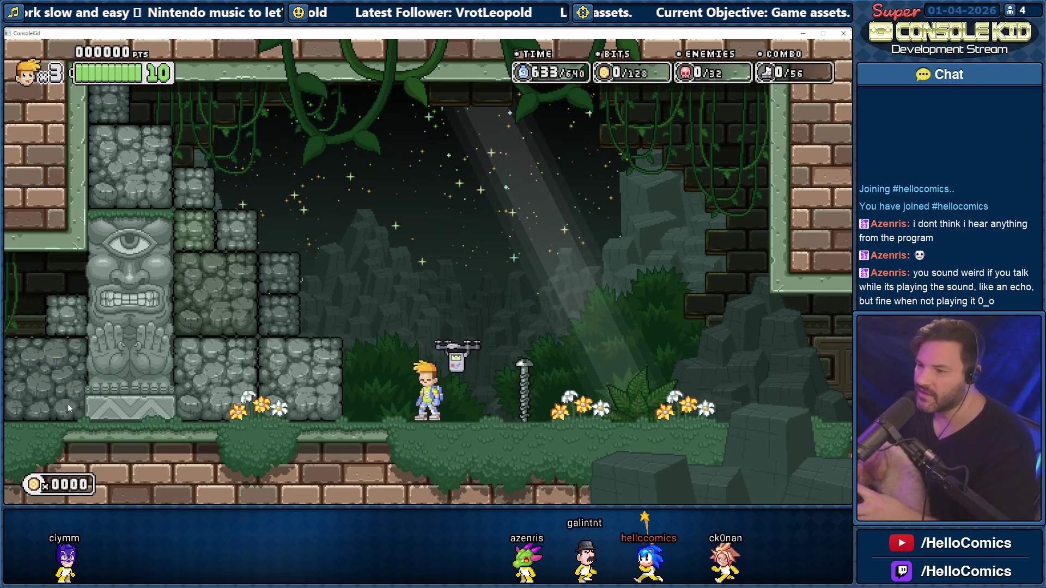
Walk the hero back and forth near the drone and jump beside it
key(Right)
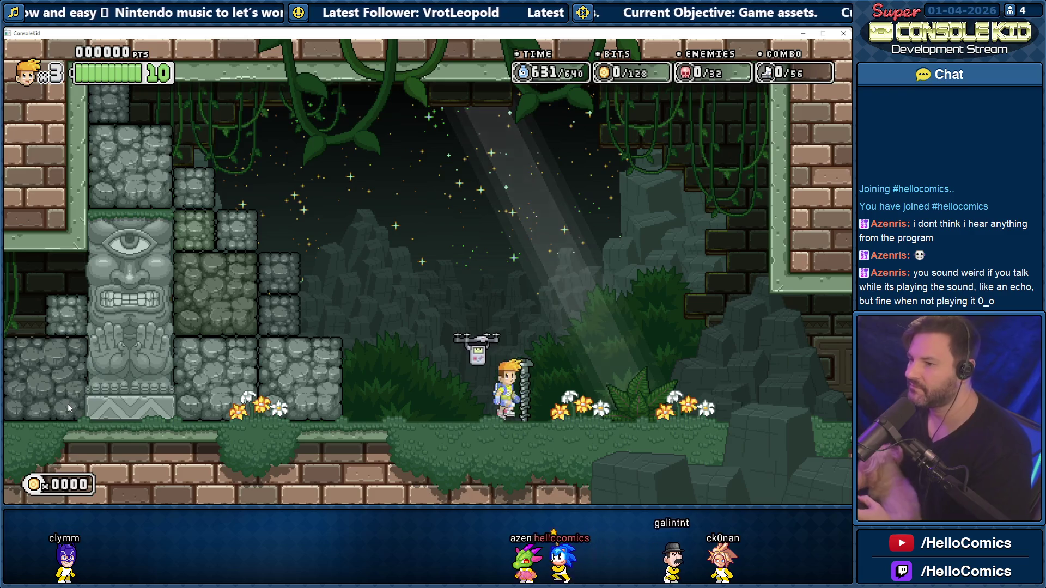
key(Left)
key(Right)
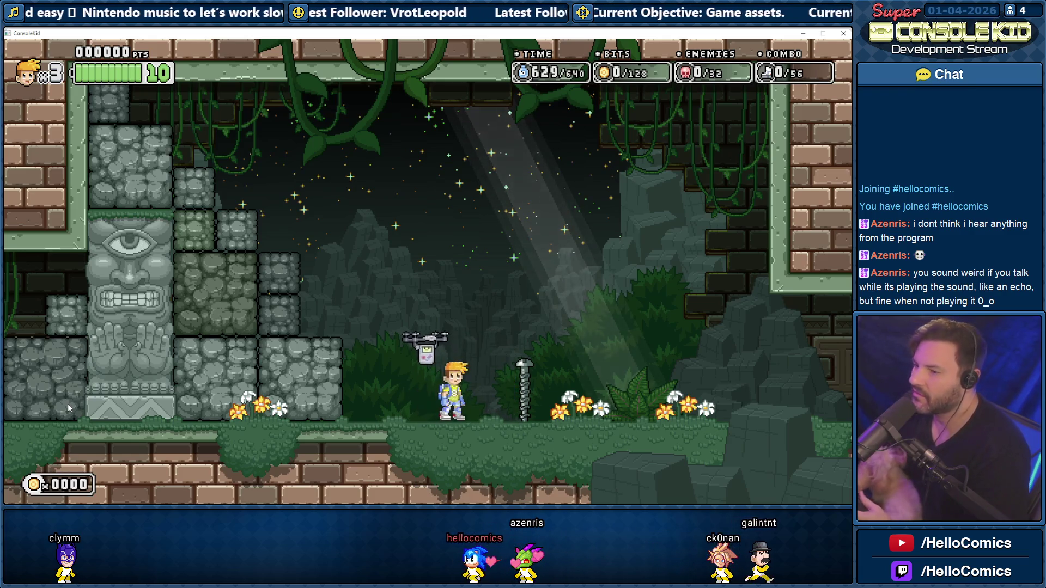
key(Right)
key(space)
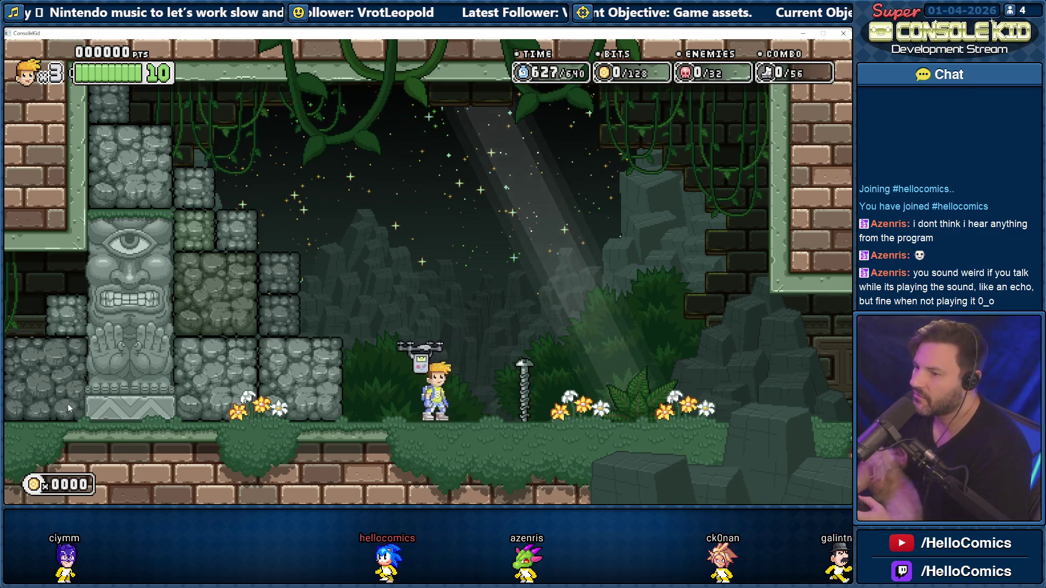
key(Left)
key(Right)
Repeatedly grab the drone and drop curled toward the screw pole
key(space)
key(space)
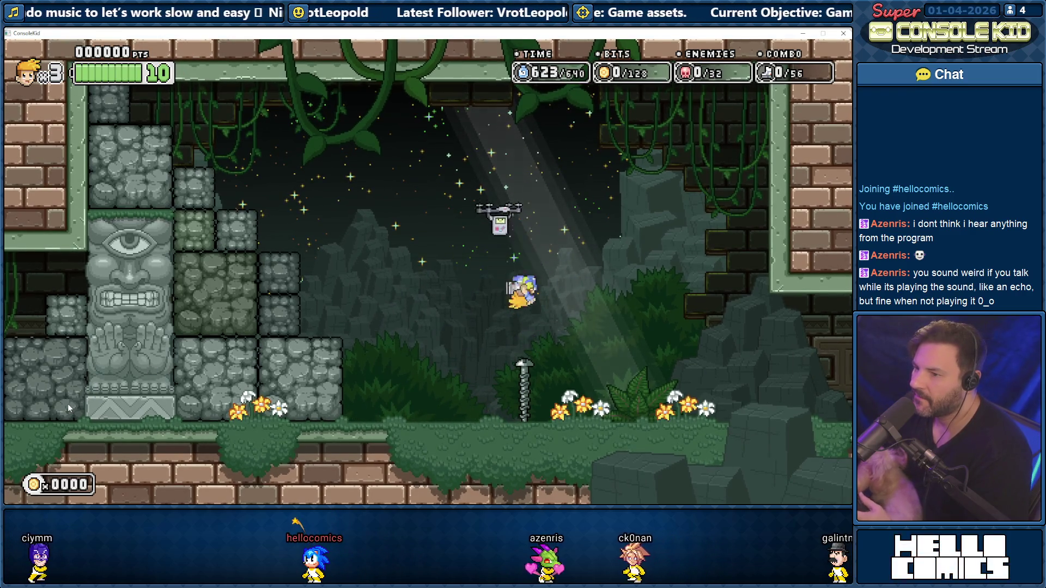
key(space)
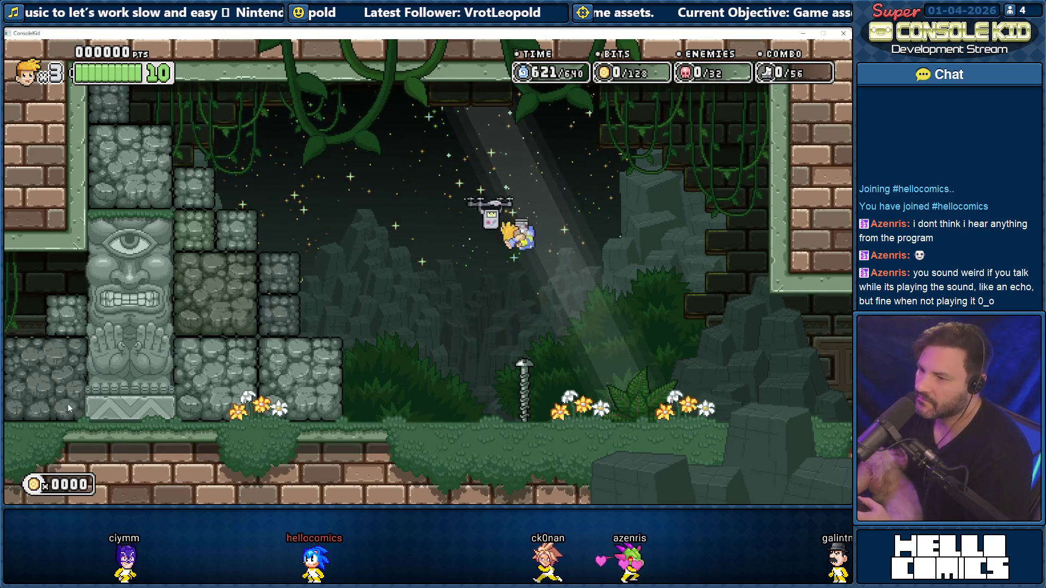
key(space)
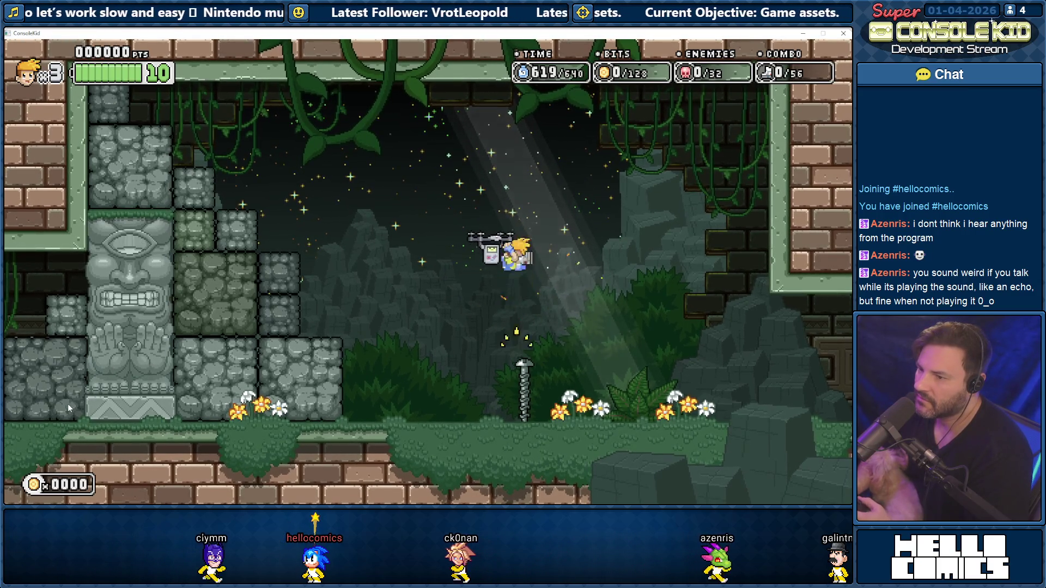
key(space)
key(space)
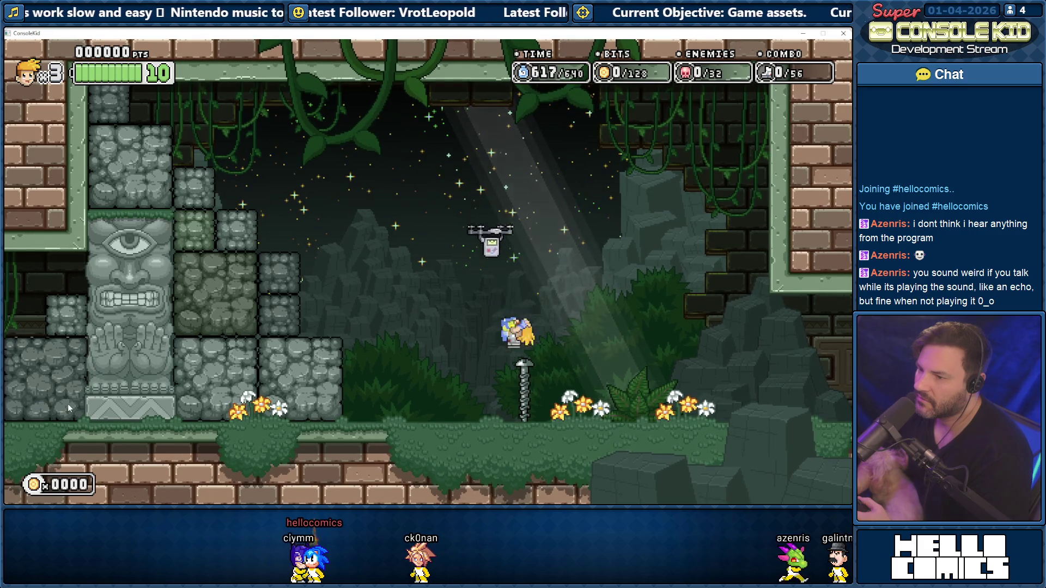
key(space)
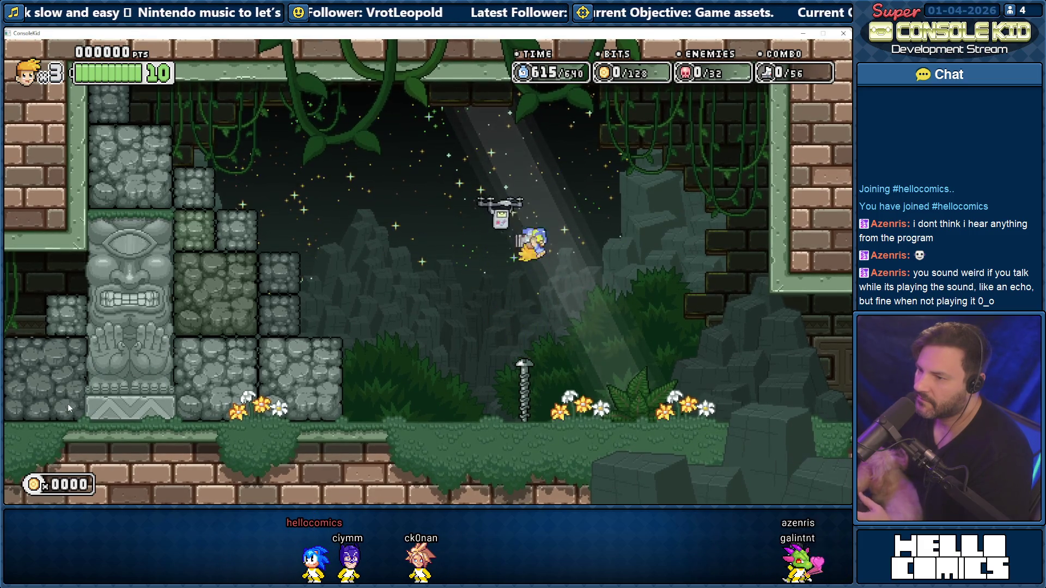
key(space)
key(space)
key(space)
key(space)
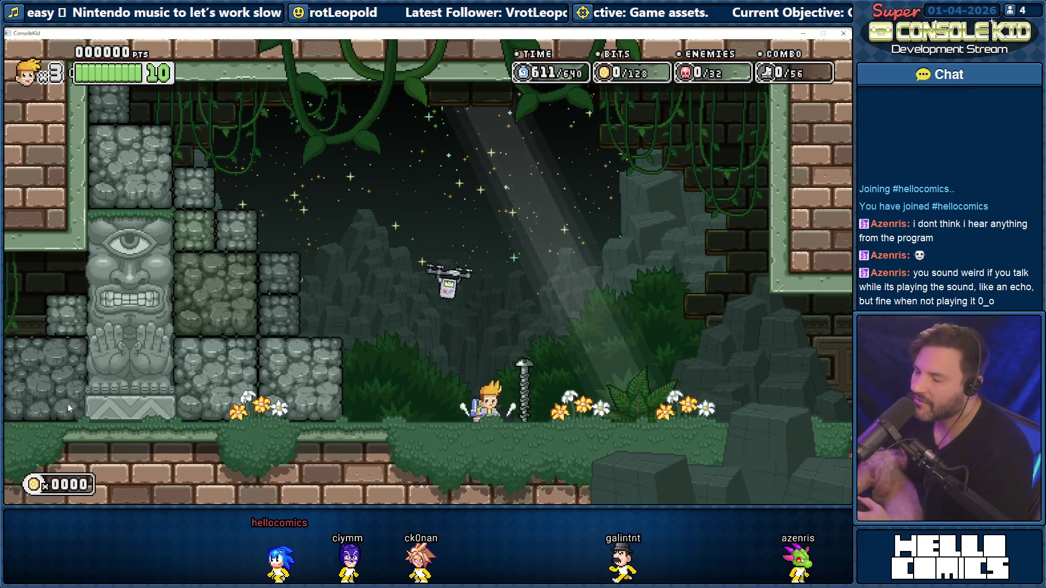
Repeatedly grab the drone and drop onto the screw pole, bouncing off it
key(space)
key(space)
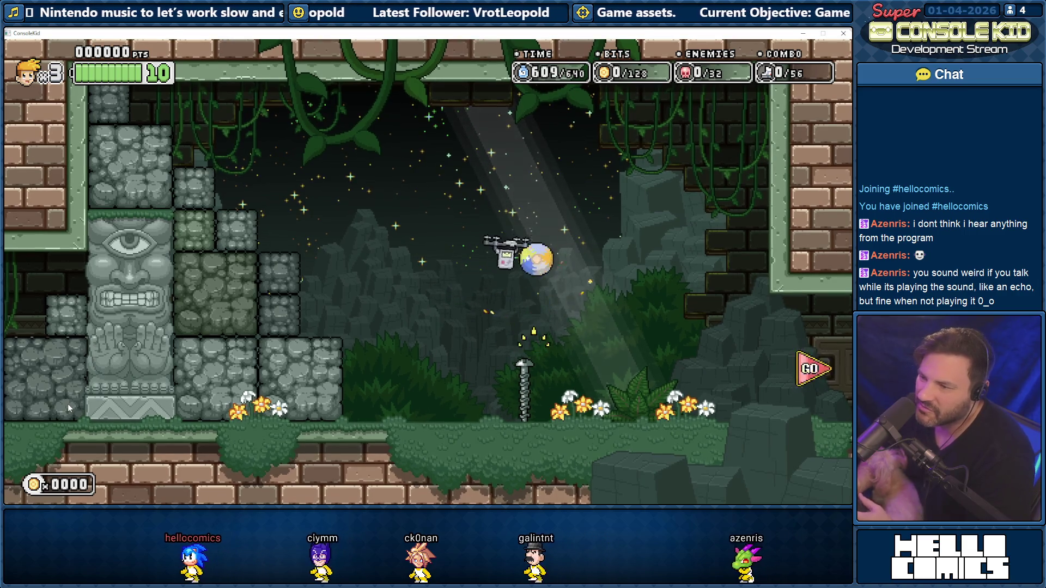
key(space)
key(space)
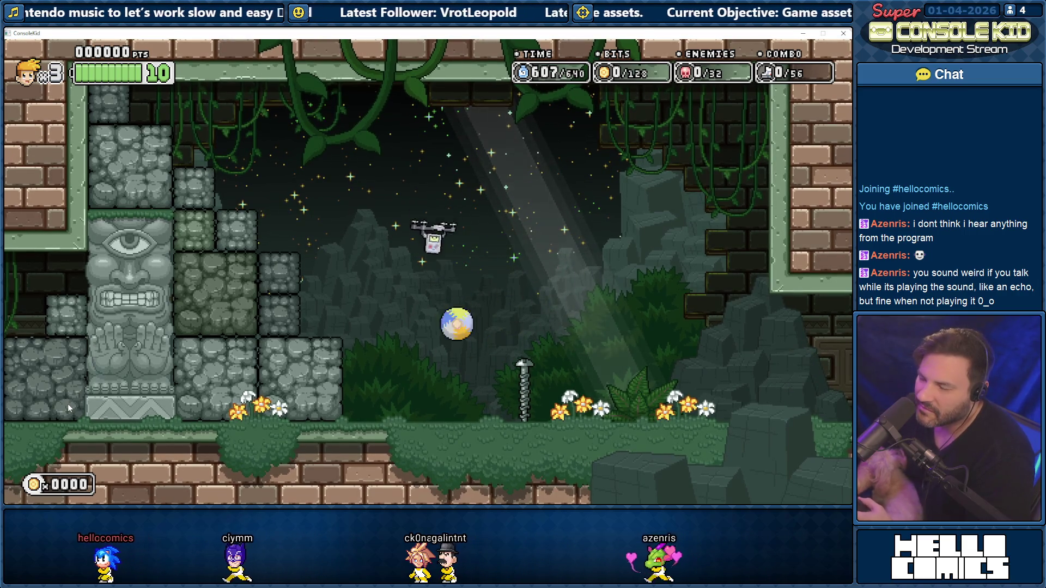
key(space)
key(space)
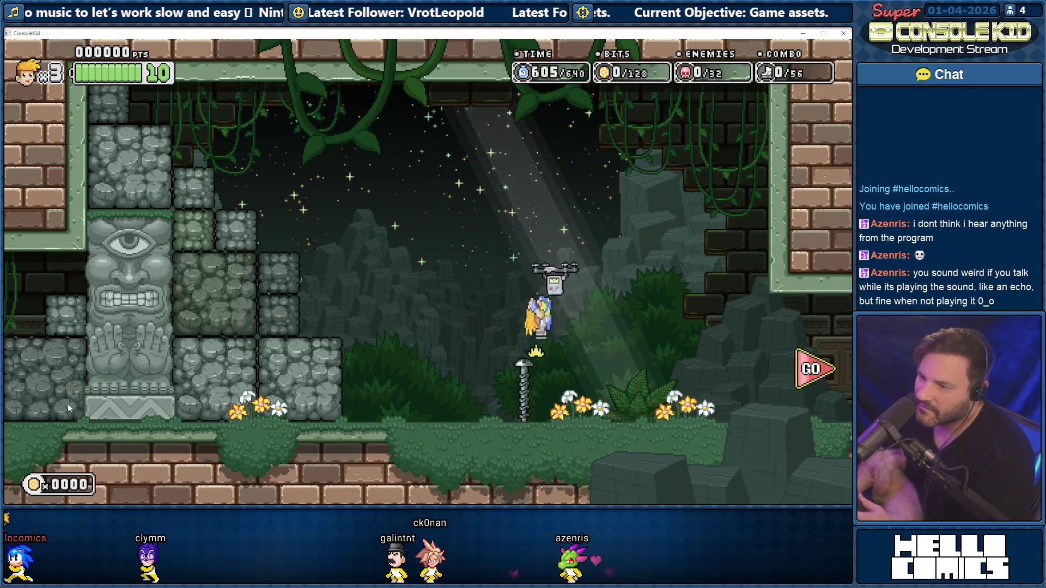
key(space)
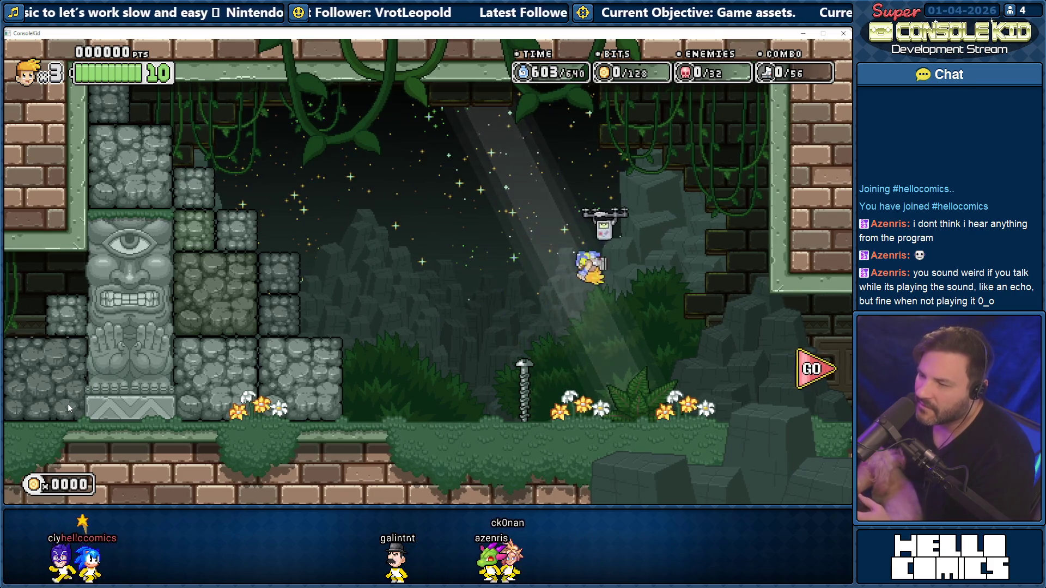
key(space)
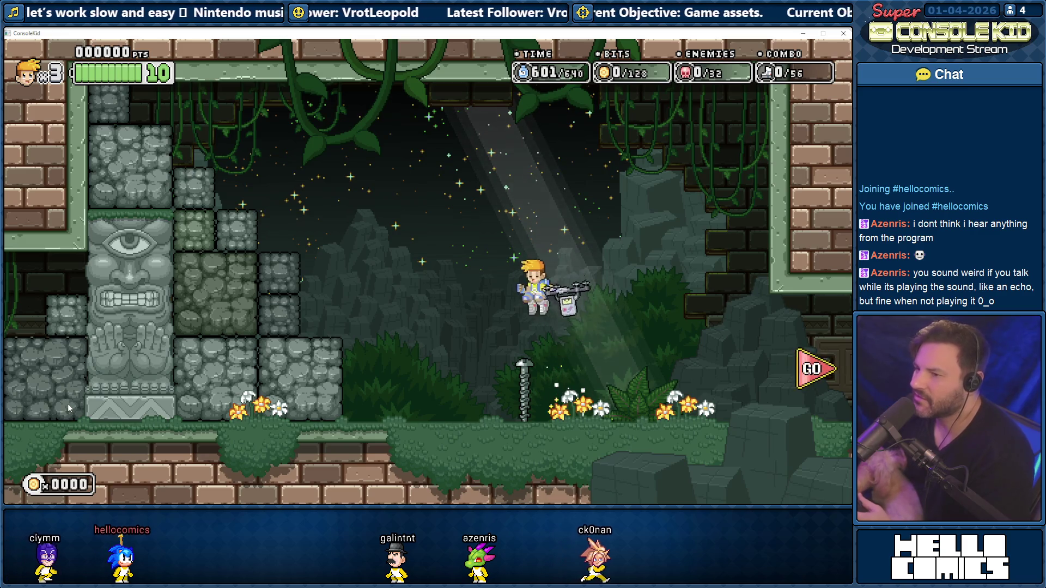
key(space)
key(space)
key(space)
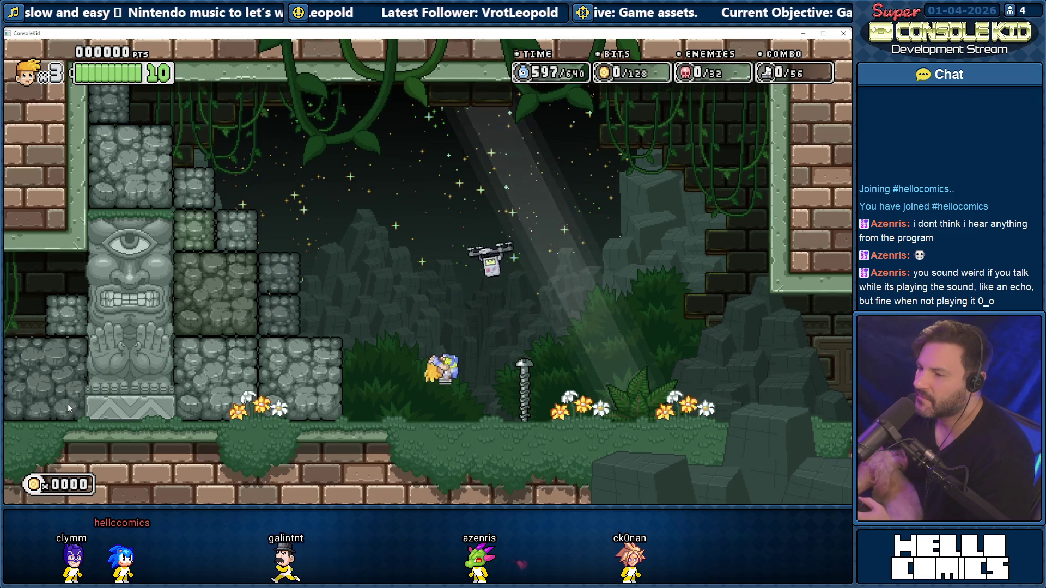
key(space)
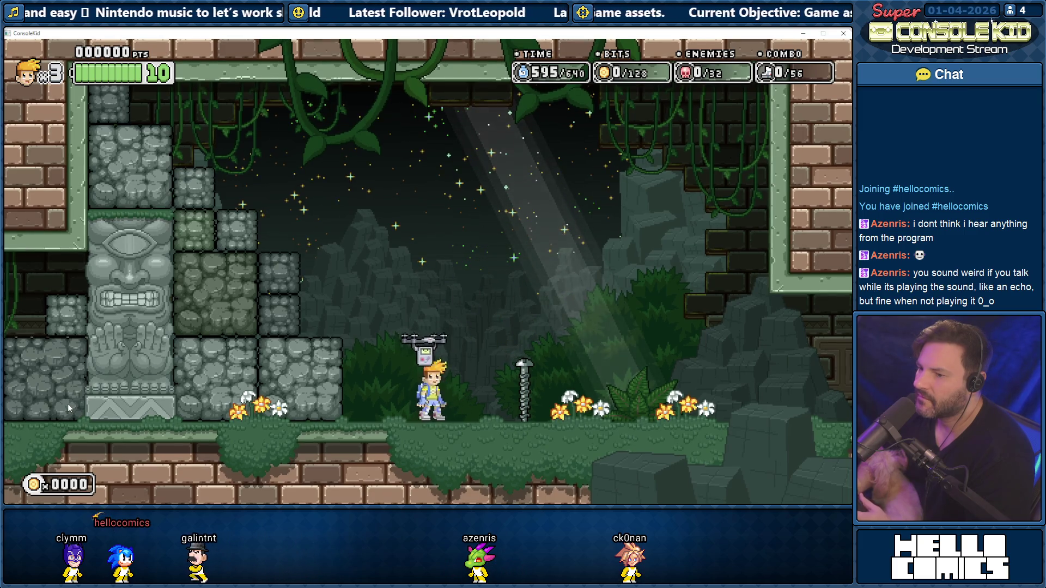
key(space)
key(space)
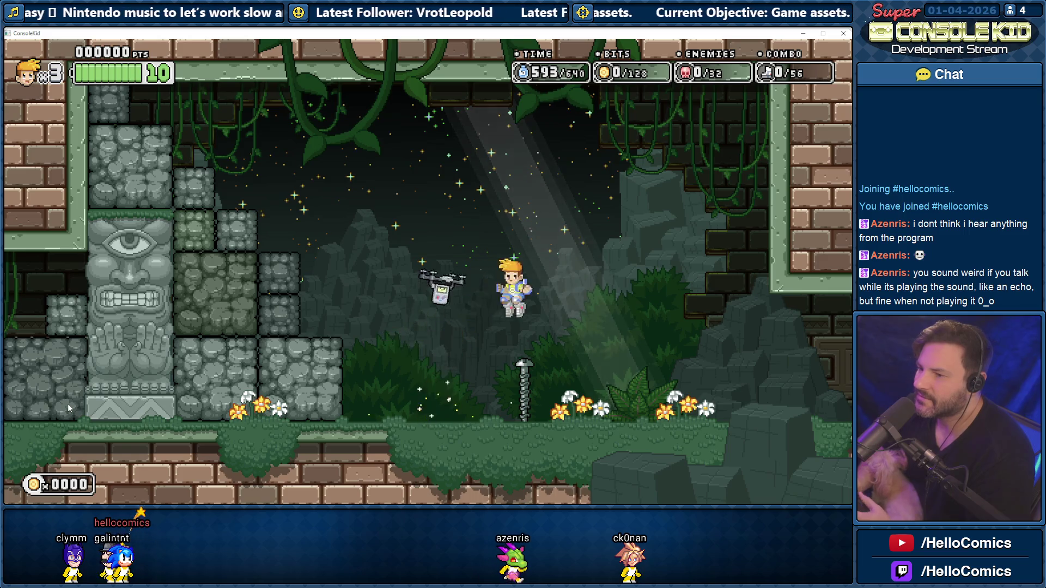
key(space)
key(Right)
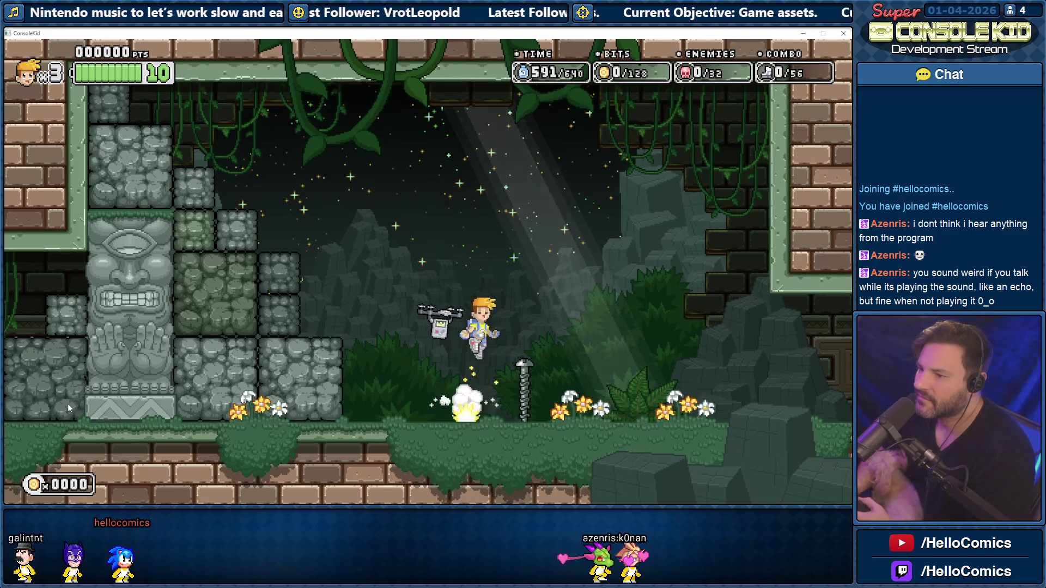
Jump up to the drone from the right and dash down-left off it
key(Right)
key(space)
key(space)
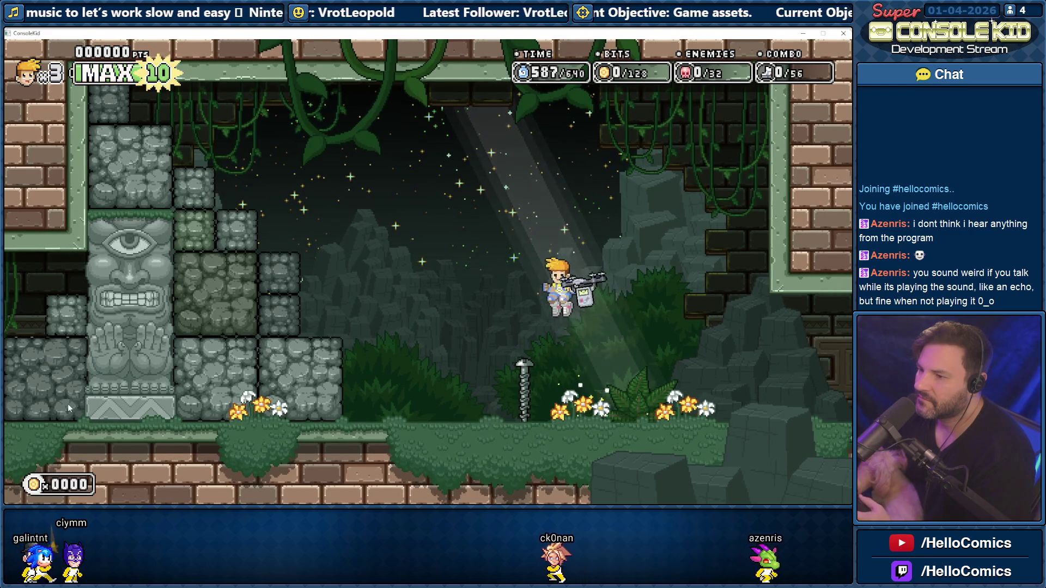
key(Left)
key(Right)
key(space)
key(Left)
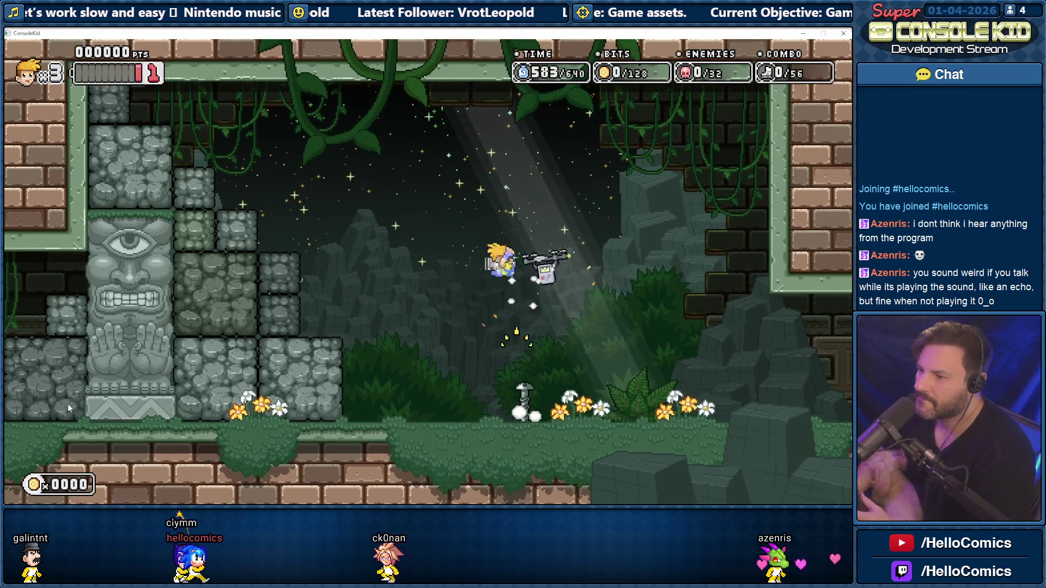
key(space)
key(Right)
key(Left)
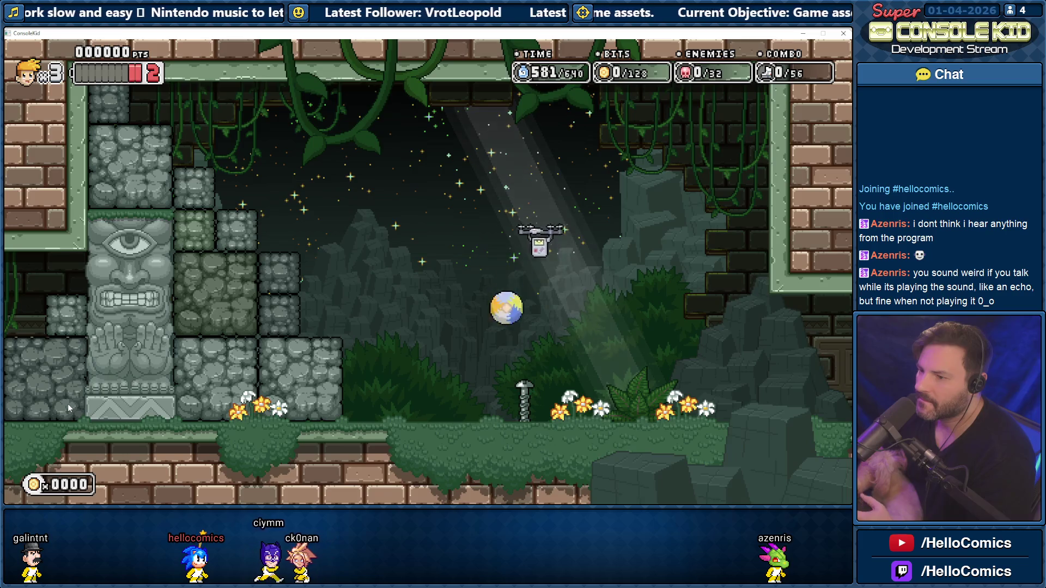
Drop from the drone once more, walk right to the screw pole, and quit with Escape
key(space)
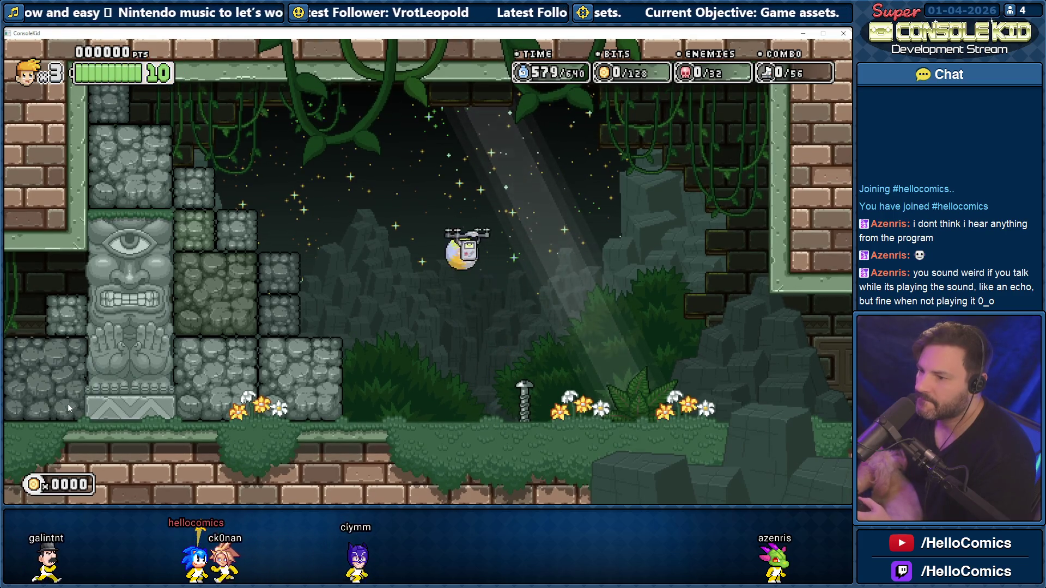
key(space)
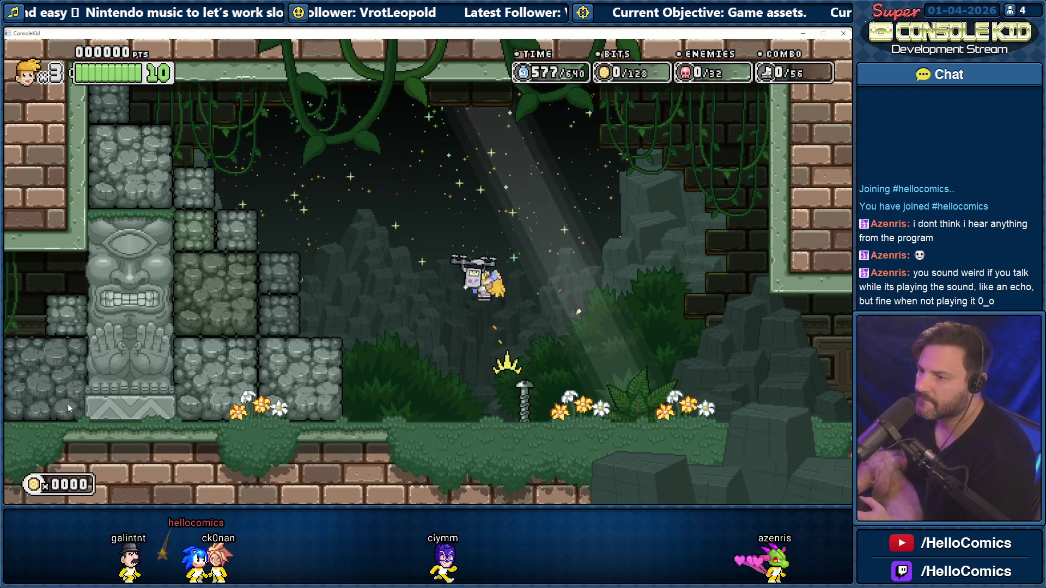
key(space)
key(Down)
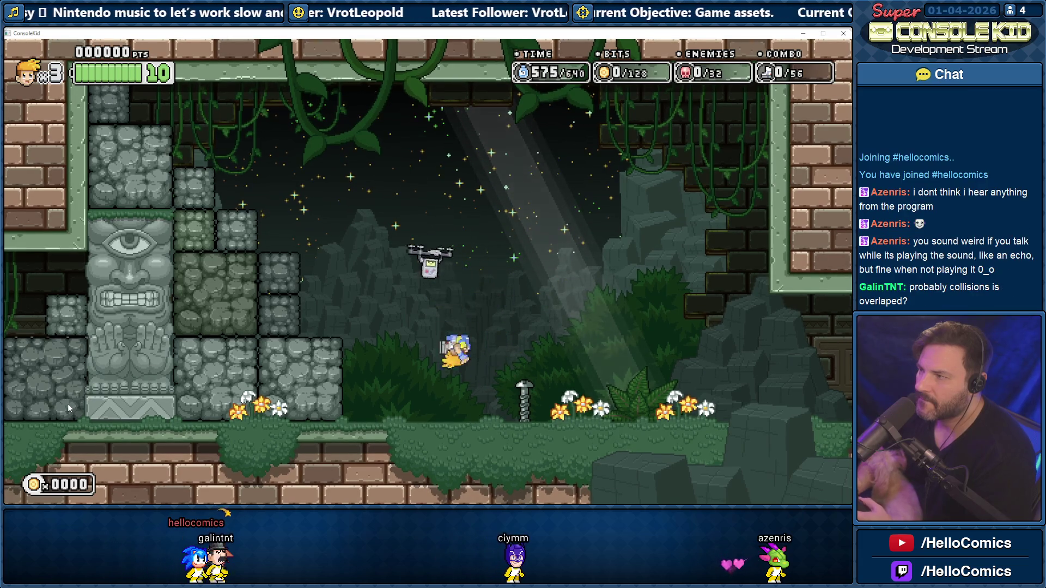
key(Right)
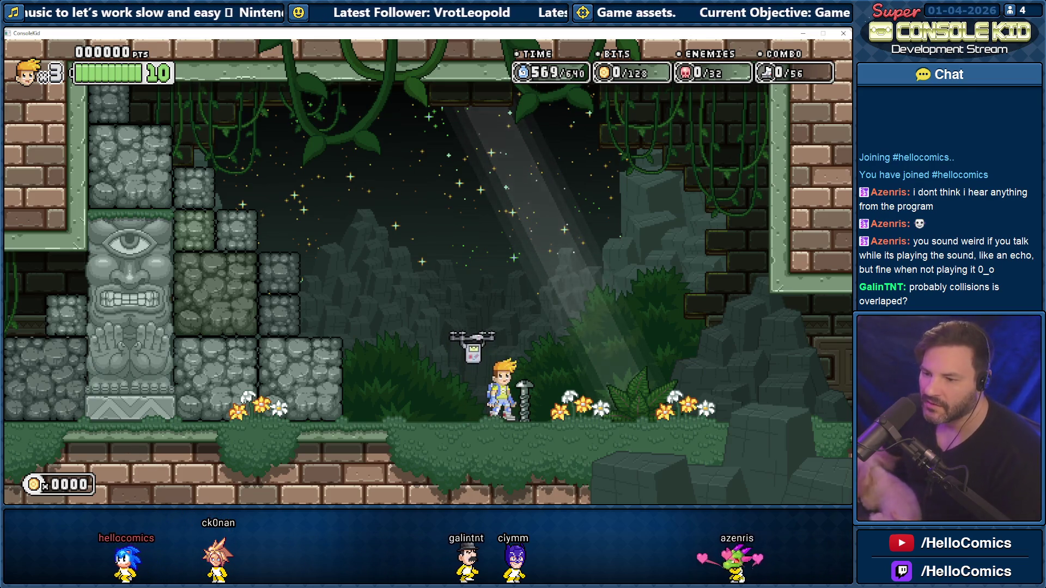
key(Escape)
Dismiss the test-finished message and browse Actor Types to the Destructible Actors folder
click(405, 283)
click(18, 67)
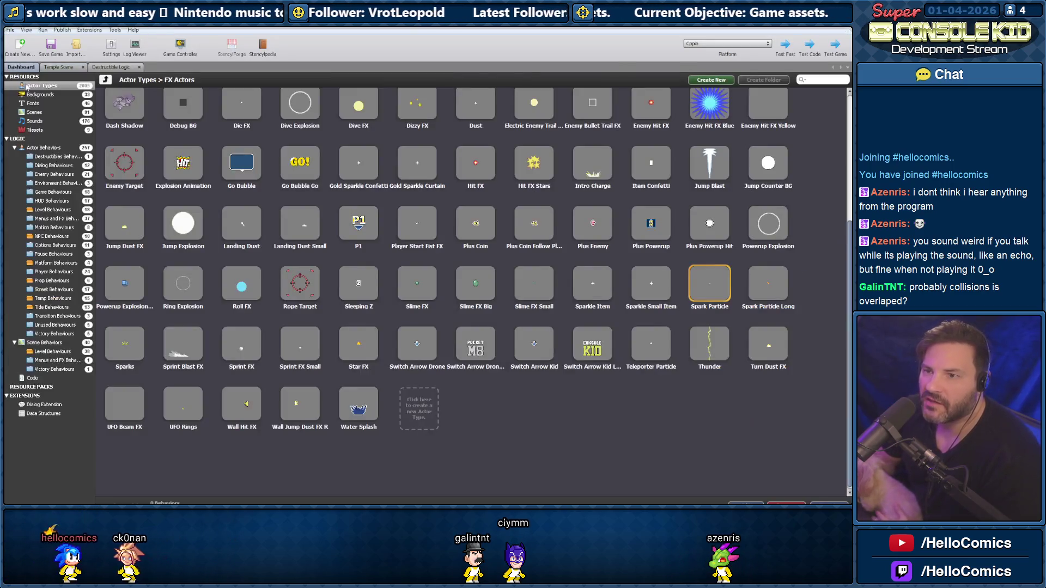
scroll(256, 224, up, 5)
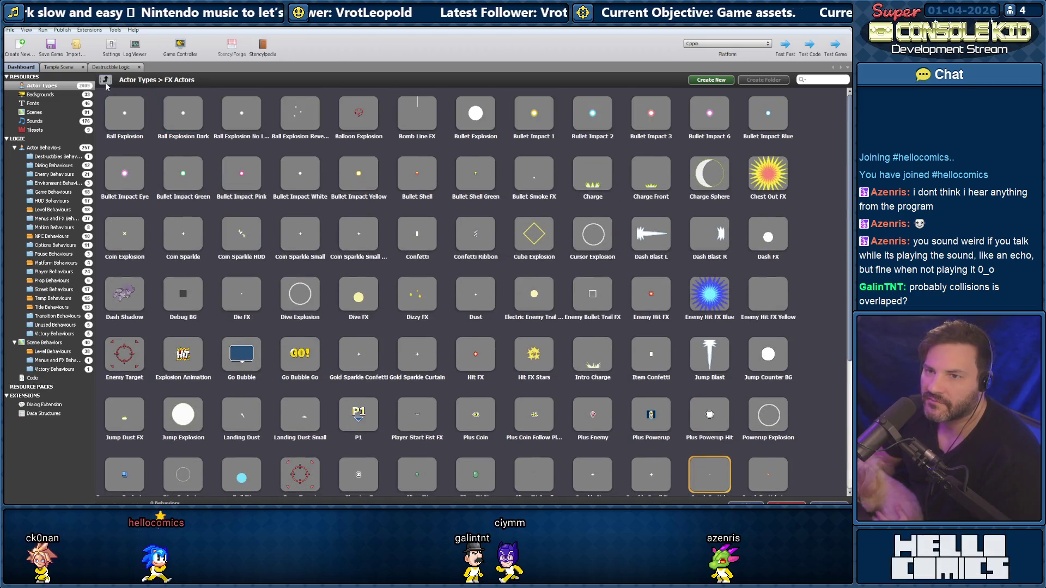
click(105, 79)
double_click(298, 182)
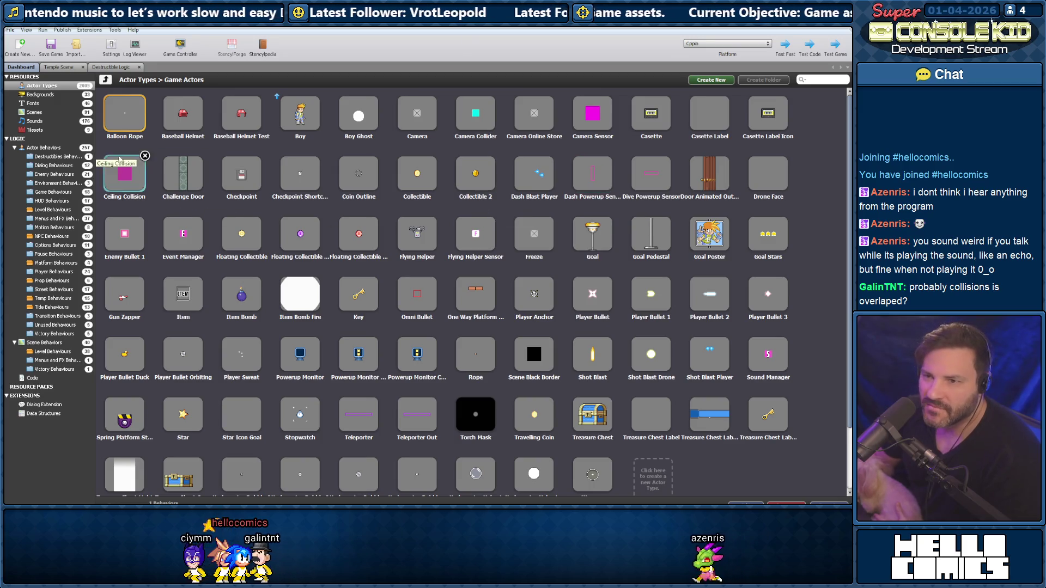
click(108, 82)
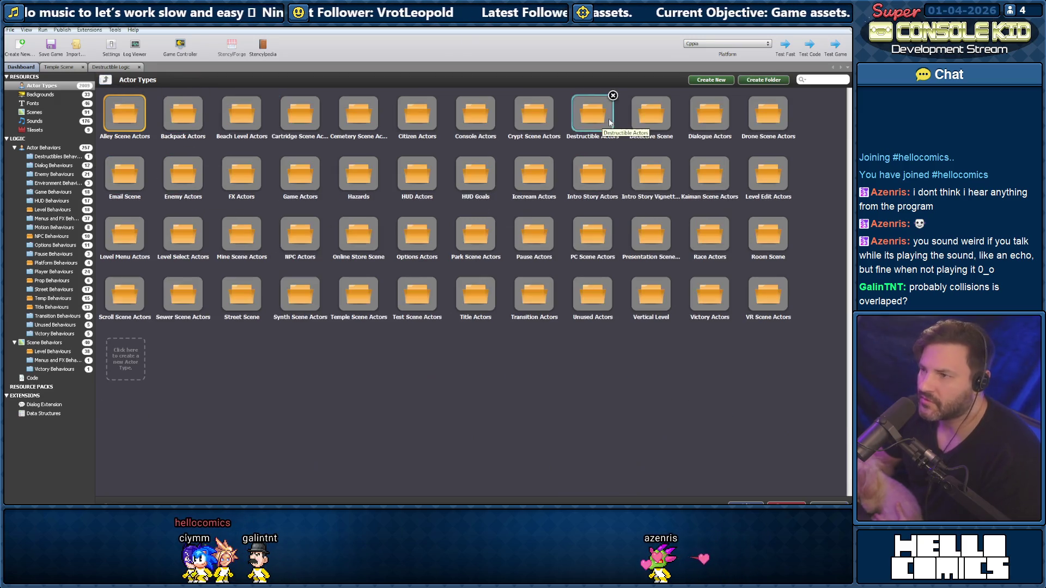
double_click(589, 127)
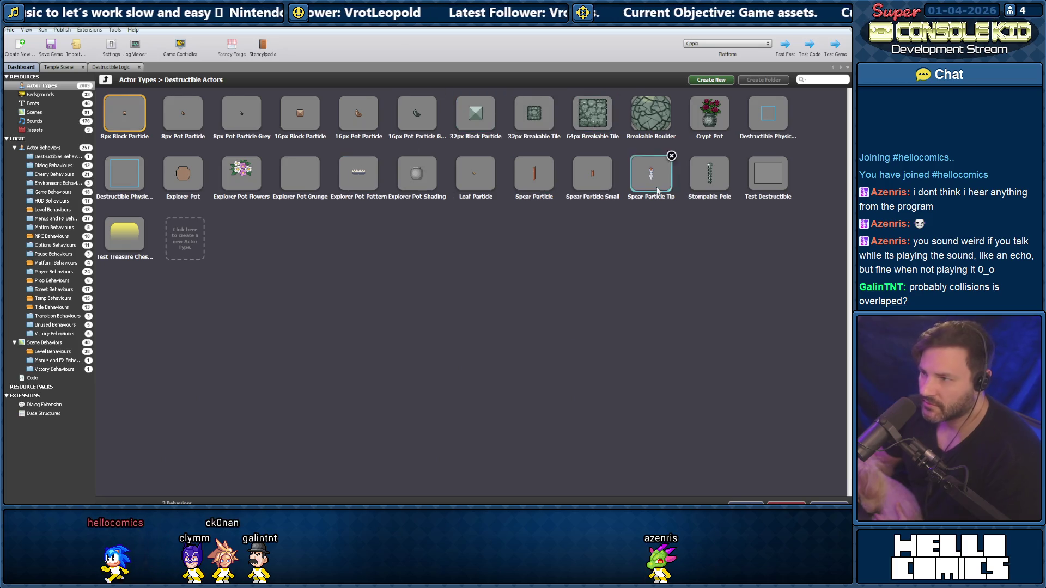
Open Stompable Pole's Default animation and show its Collision shapes
double_click(708, 177)
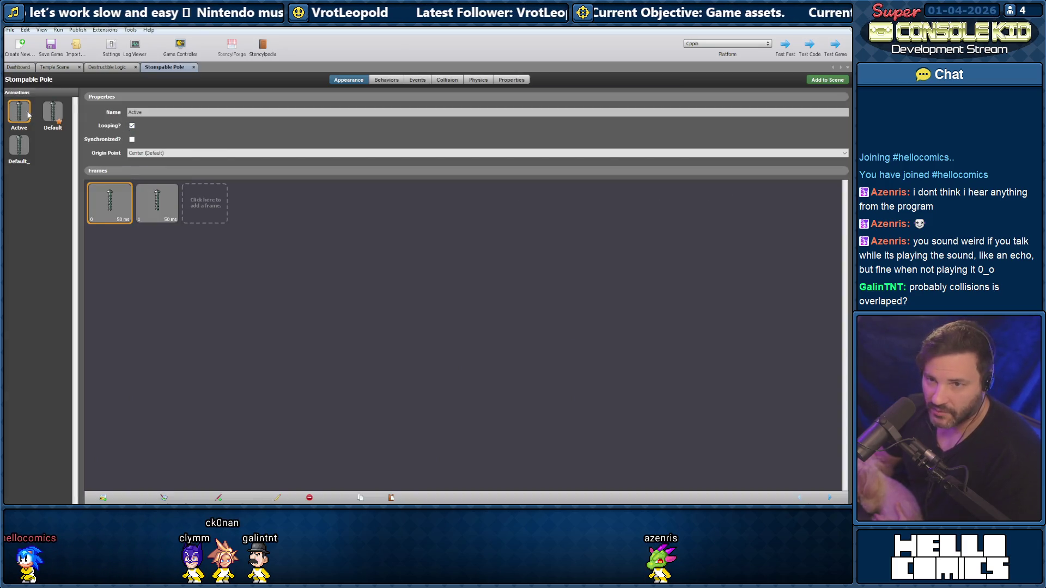
click(51, 110)
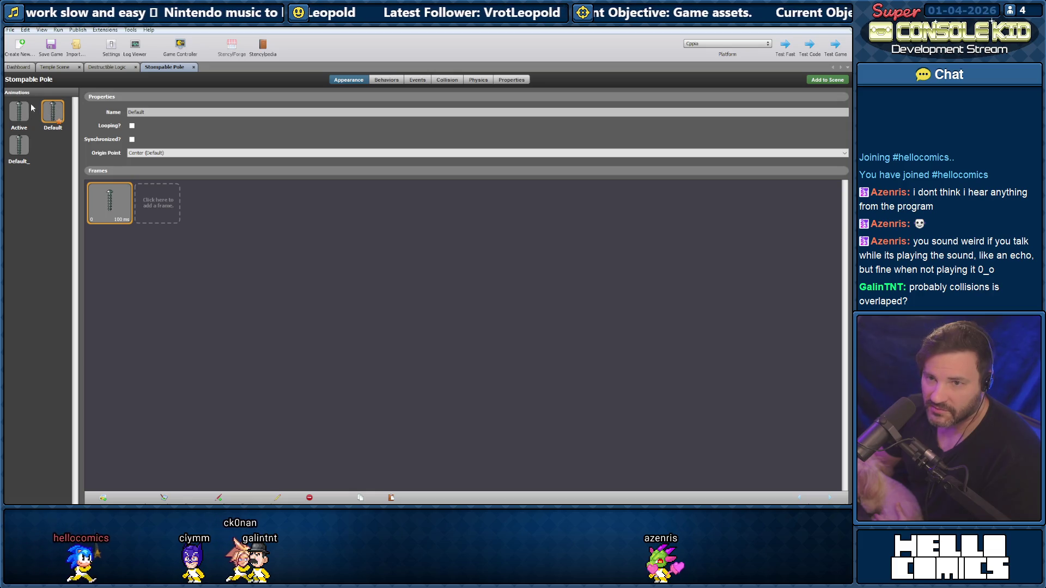
click(391, 81)
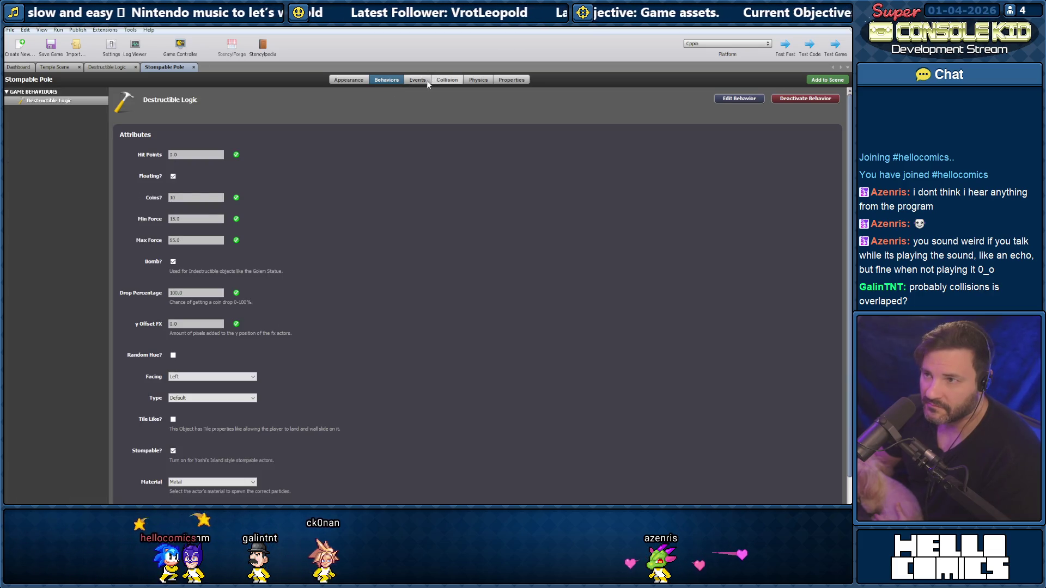
click(419, 80)
click(445, 80)
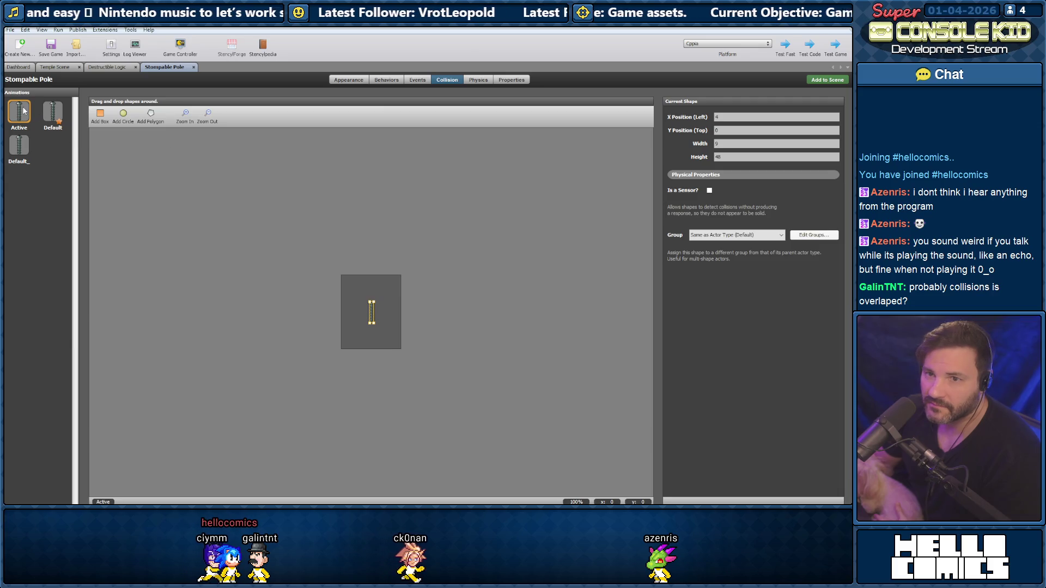
Zoom to 800% and set the box collision shape to Height 48 at Y Position 0
click(185, 114)
click(185, 114)
click(185, 114)
scroll(369, 249, down, 3)
click(405, 294)
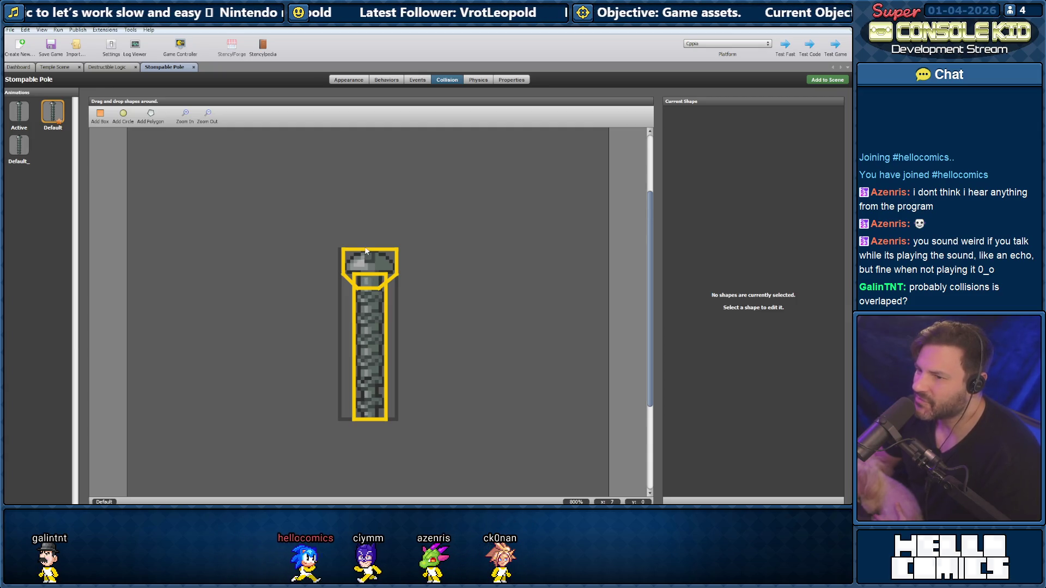
click(368, 278)
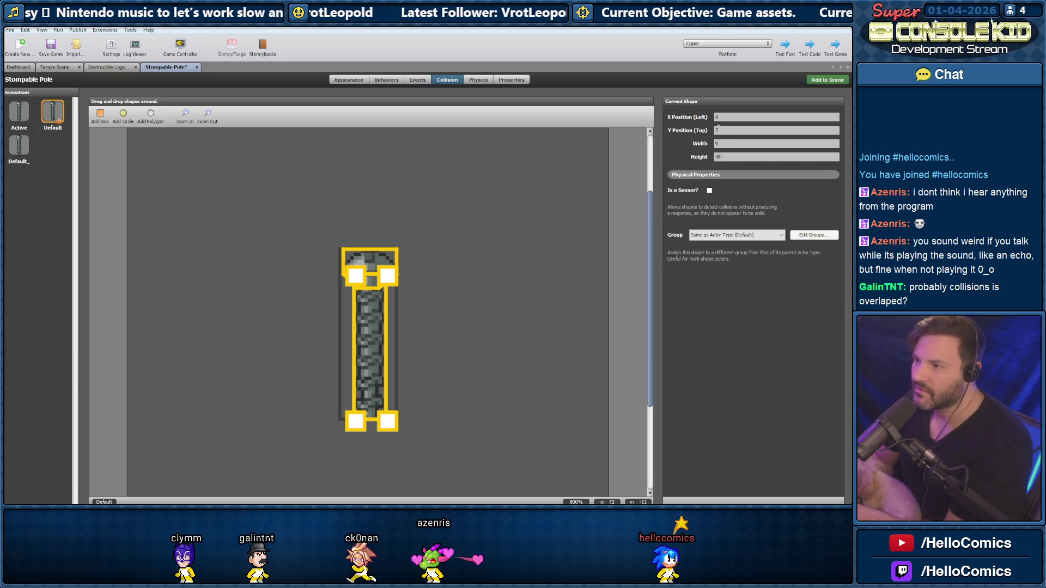
key(Return)
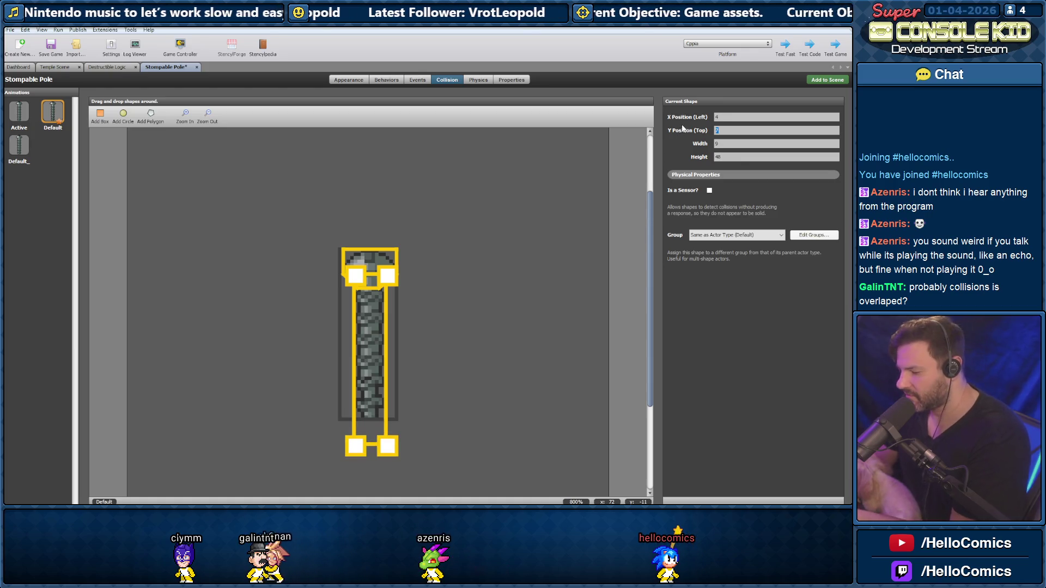
click(521, 296)
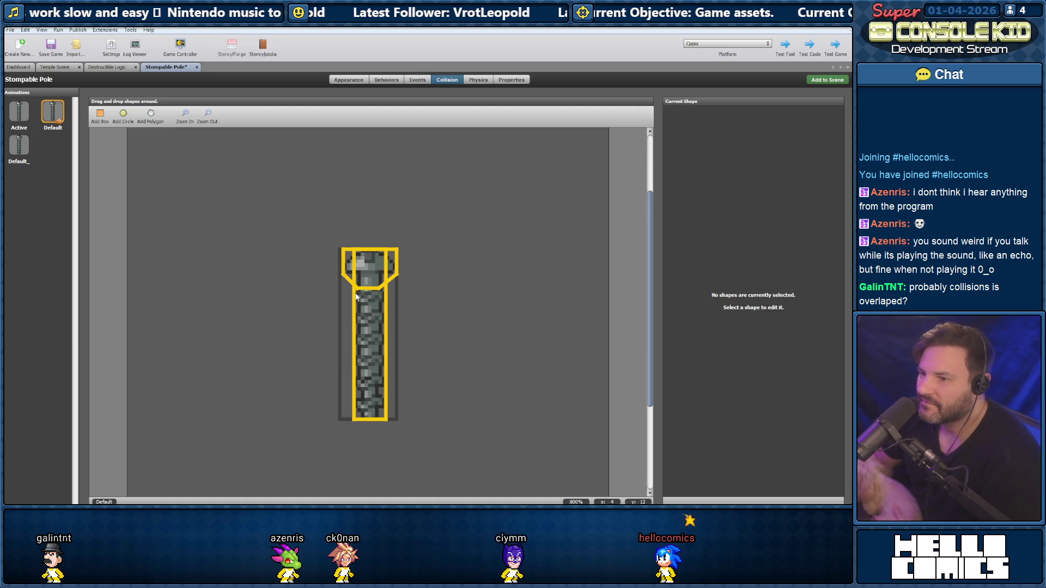
Select the screw-head polygon and inspect its points in the polygon editor
click(369, 306)
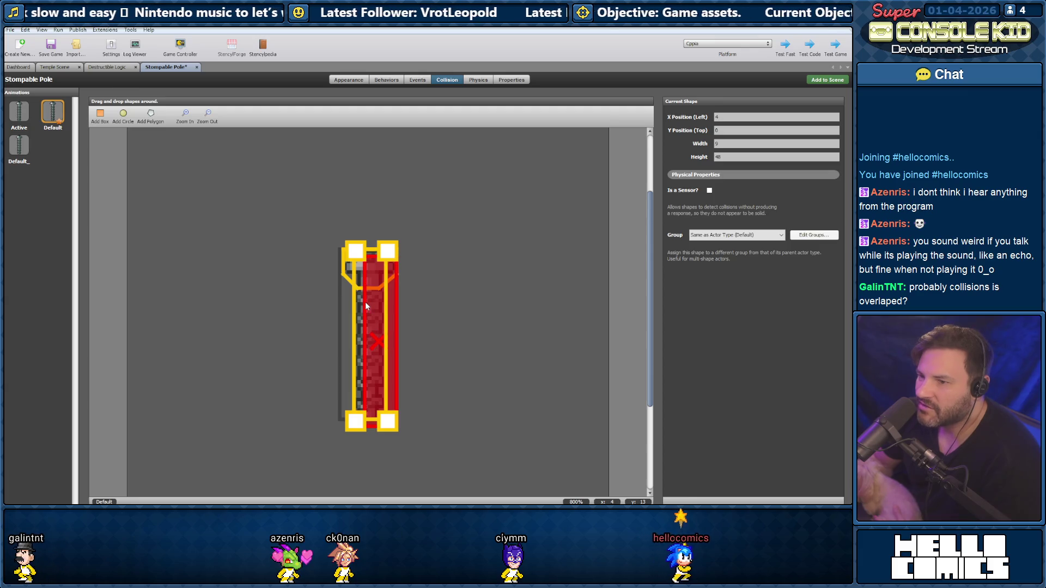
click(359, 294)
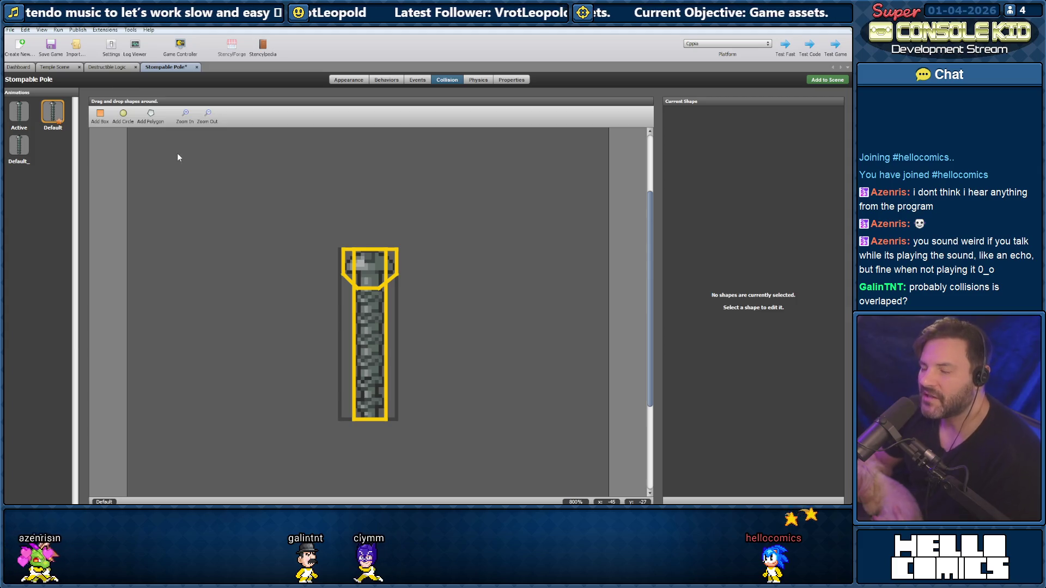
click(345, 253)
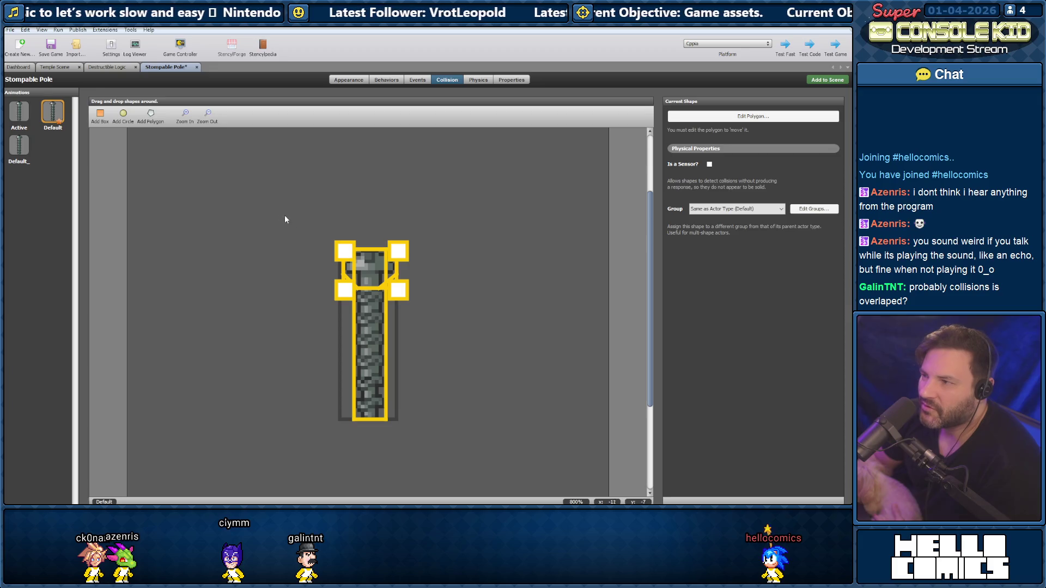
click(739, 120)
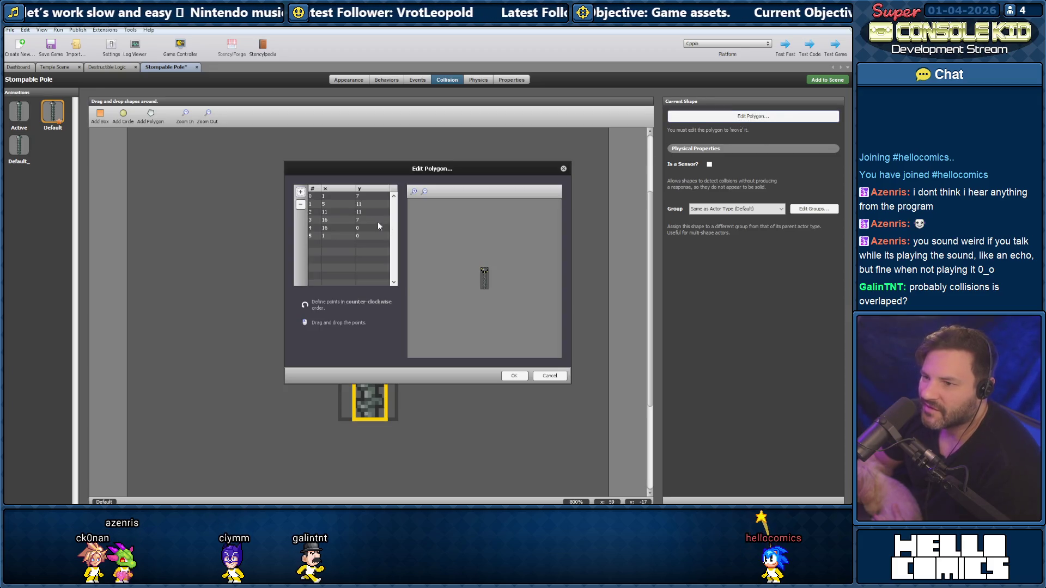
click(414, 192)
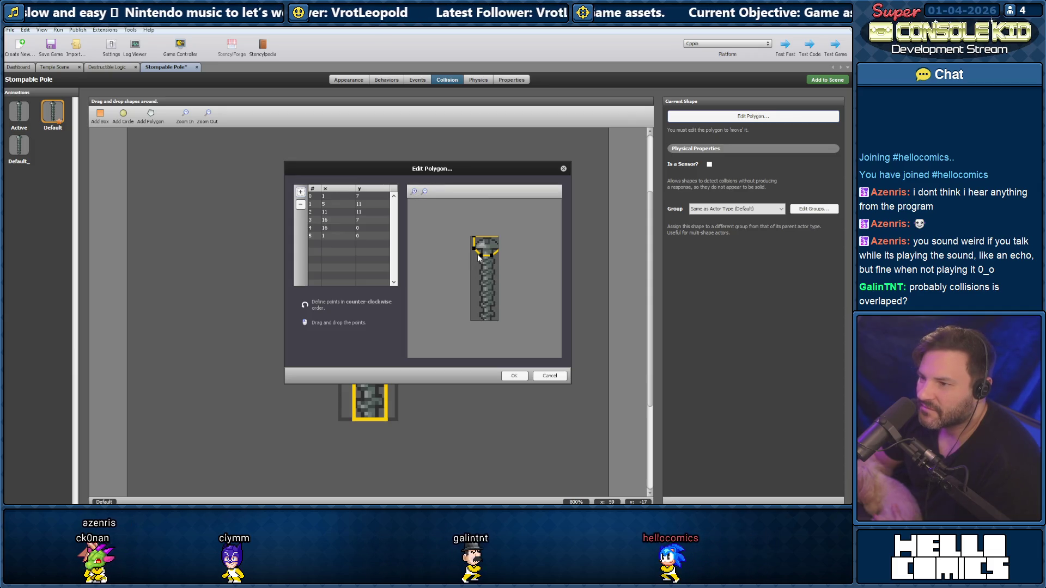
key(Return)
click(505, 297)
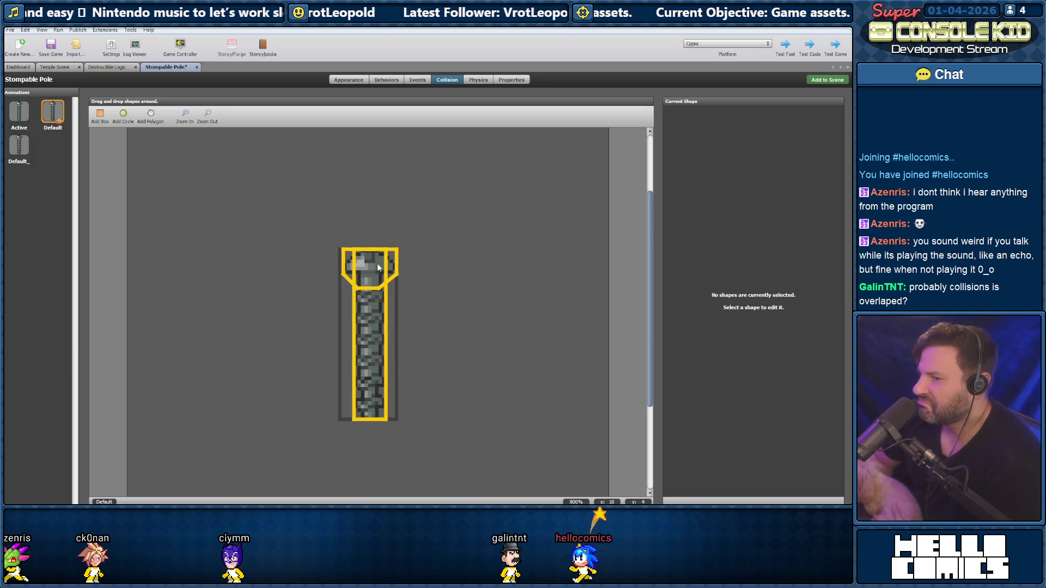
click(103, 67)
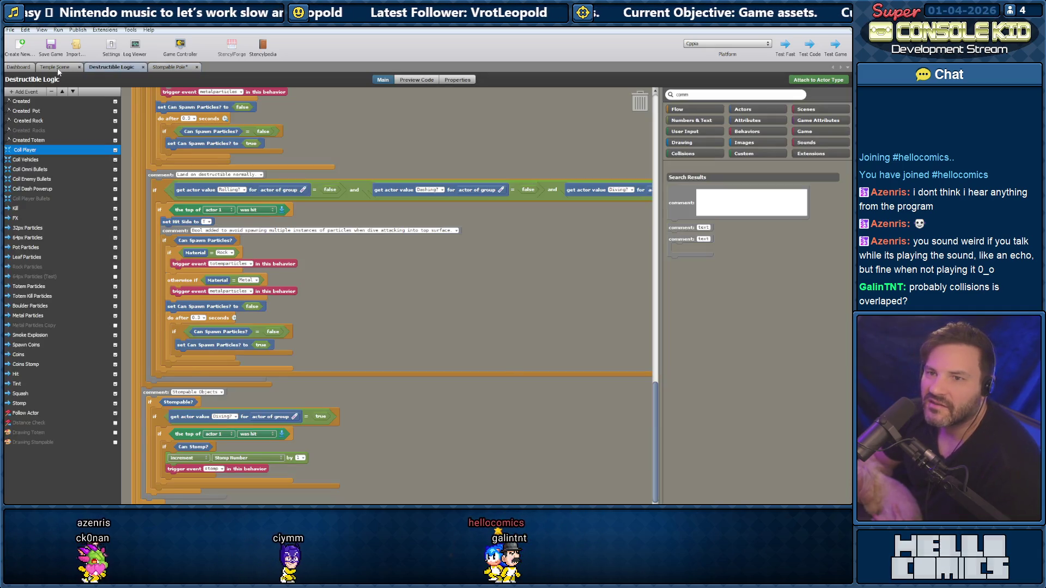
Test the Temple Scene again and close the stale ConsoleKid windows, keeping the newest
click(57, 67)
click(826, 82)
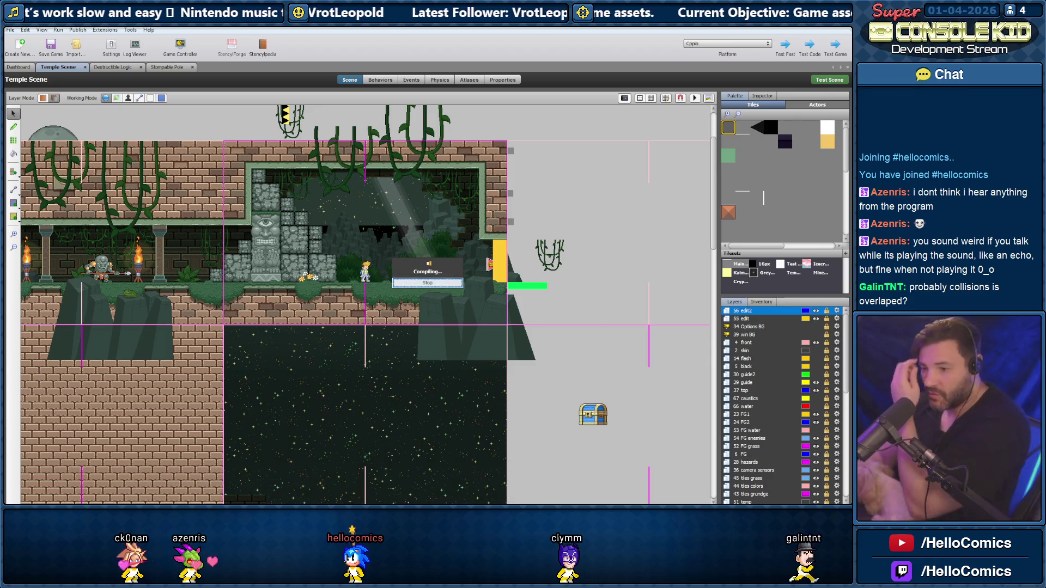
mouse_move(340, 504)
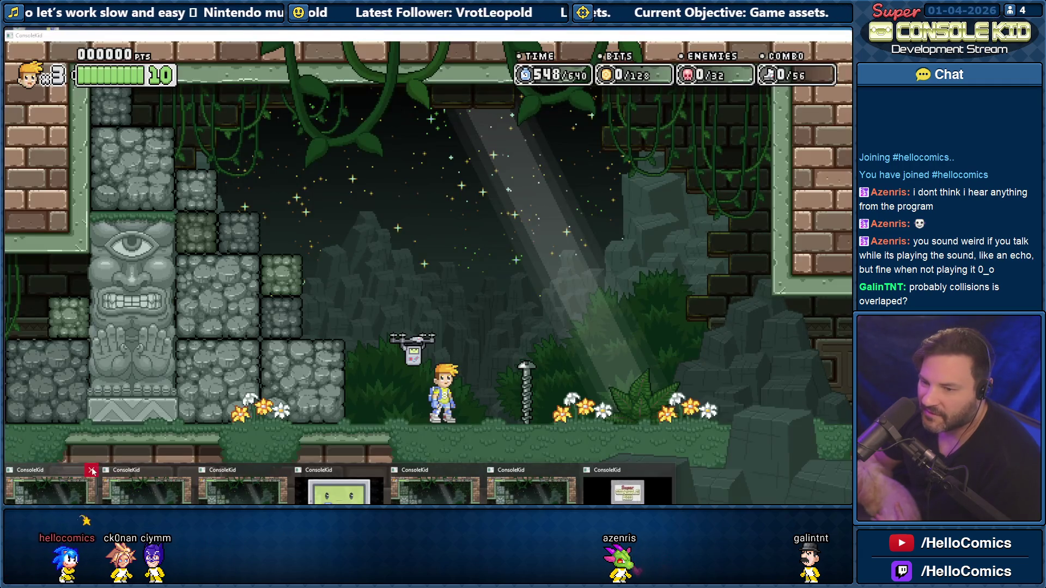
click(92, 472)
click(91, 472)
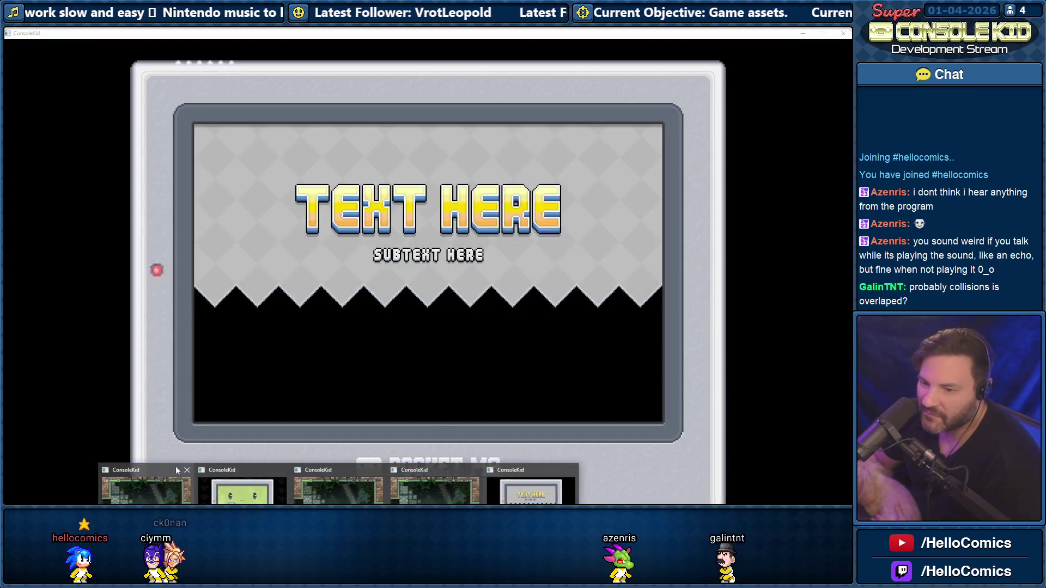
click(185, 468)
click(233, 472)
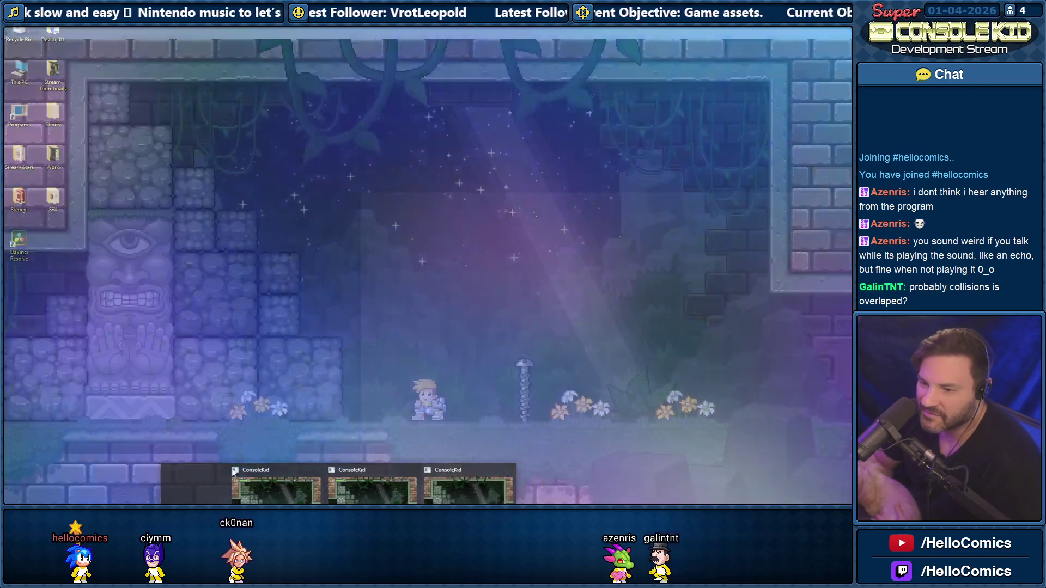
click(233, 472)
click(289, 472)
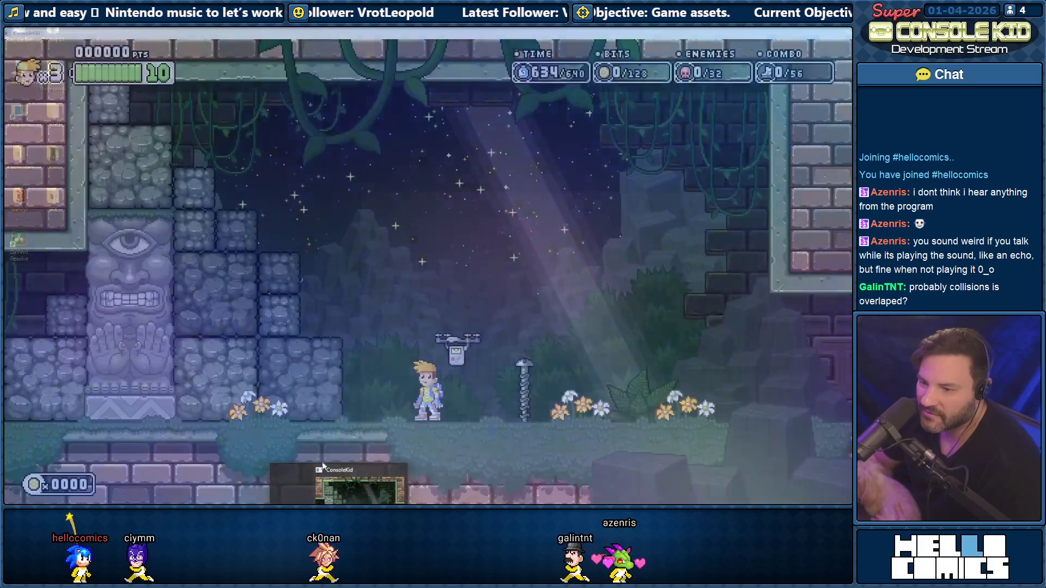
Jump right, then spin-jump up to grab the flying drone
key(space)
key(Right)
key(space)
key(Left)
Stomp the pole repeatedly from the drone, land beside it, and close the test window
key(space)
key(Right)
key(space)
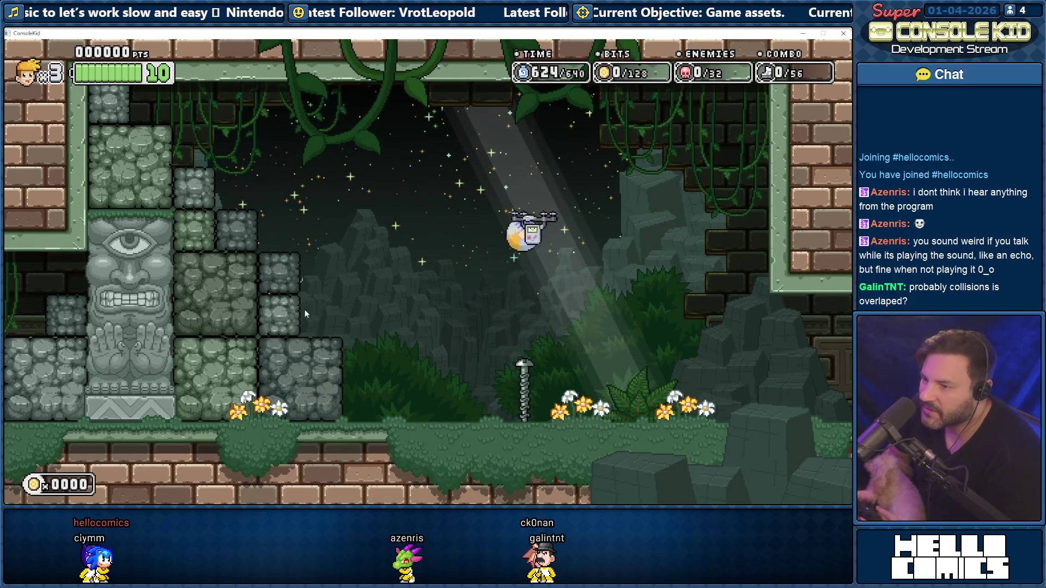
key(space)
key(space)
key(space)
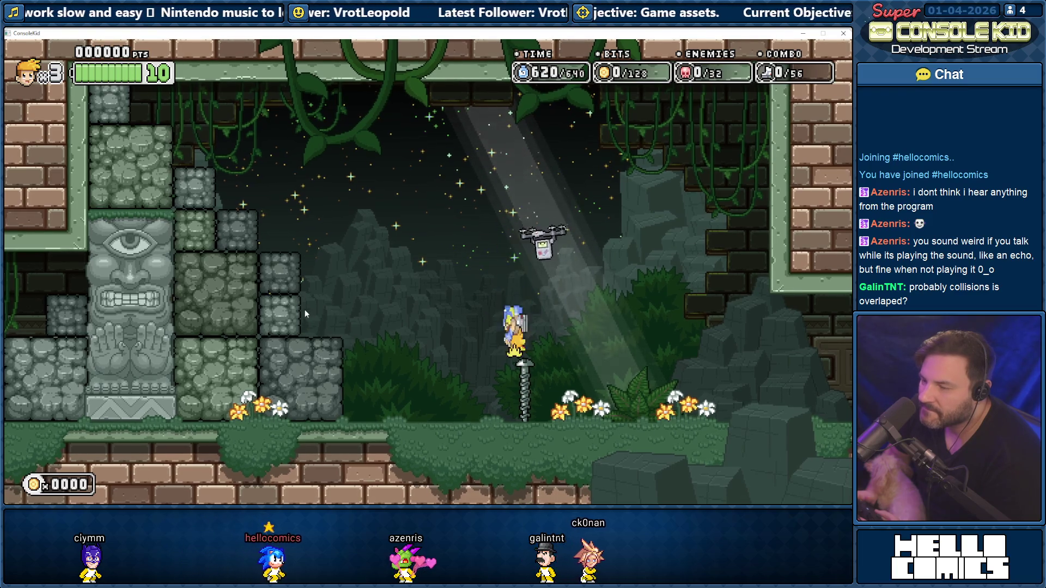
key(space)
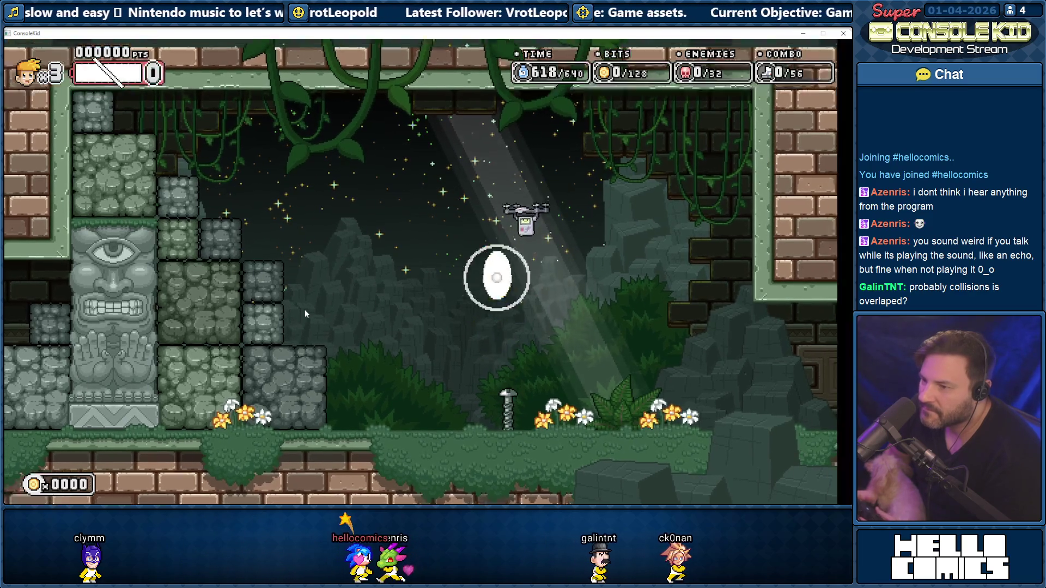
key(Left)
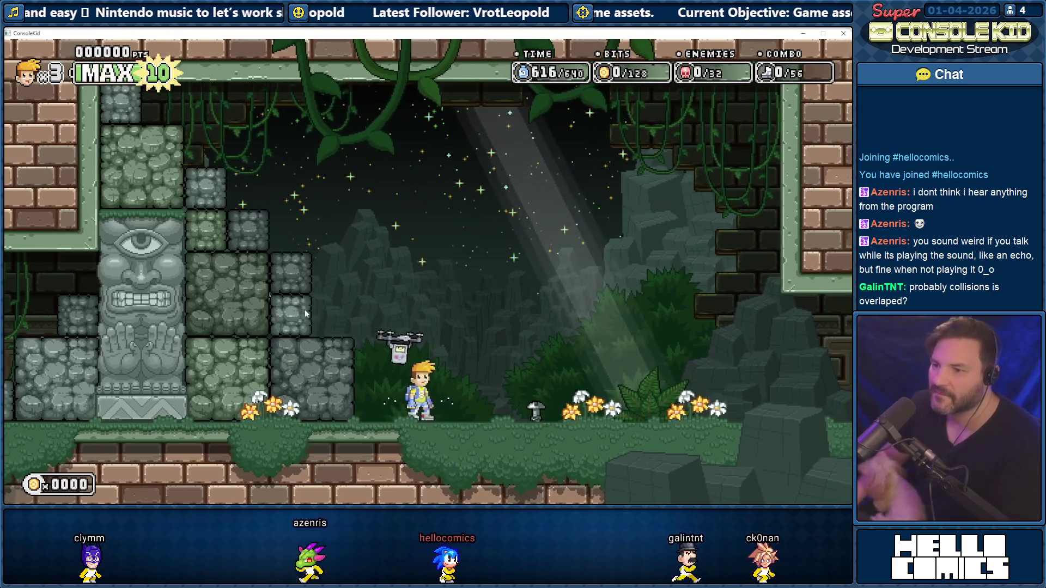
click(843, 33)
Back in the pole's collision shapes, delete the box collision on the shaft
click(166, 68)
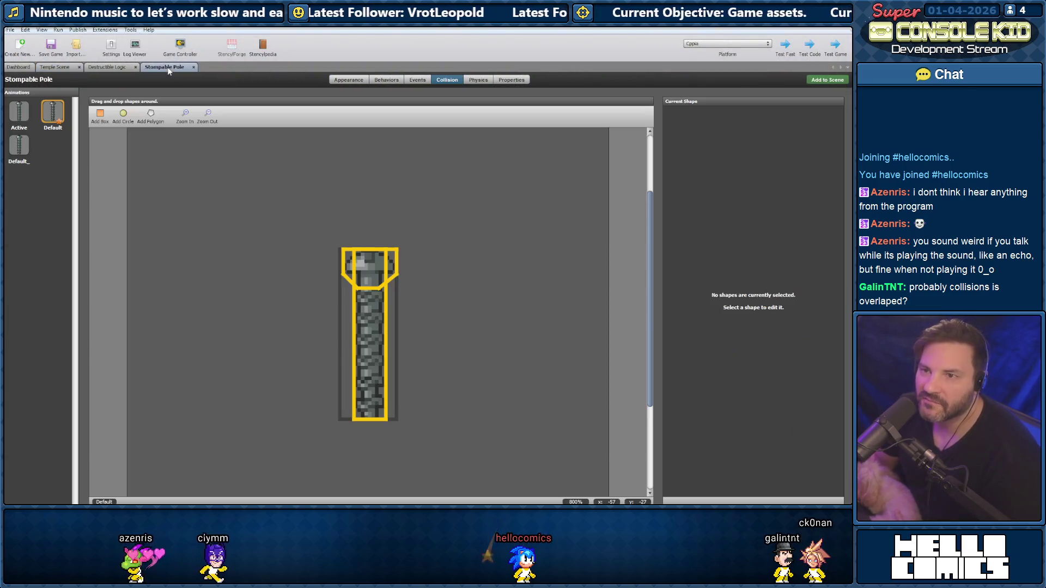
click(376, 322)
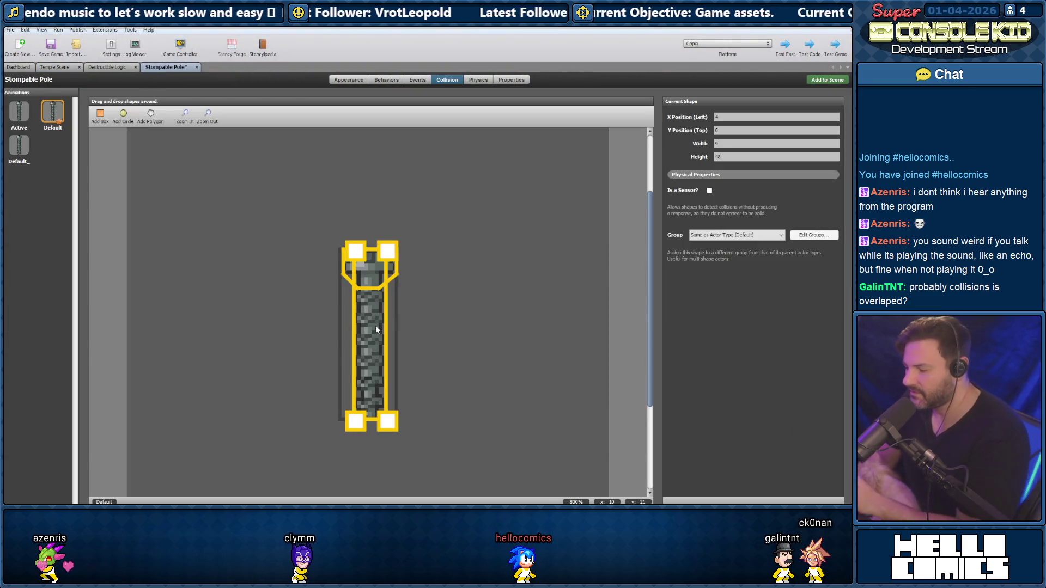
key(Delete)
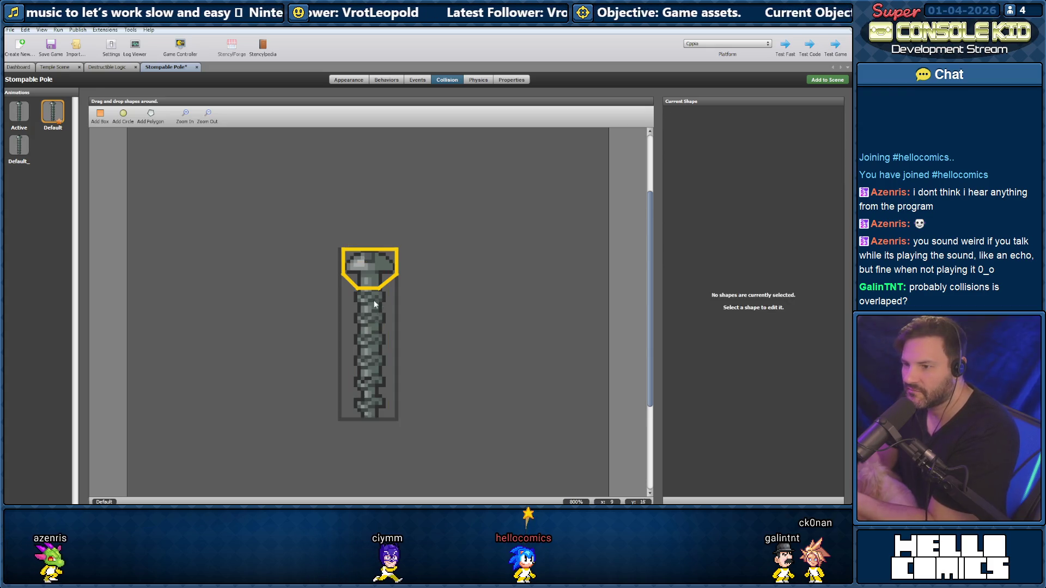
Open the screw-head polygon in the point editor and try moving its corner points left
click(372, 290)
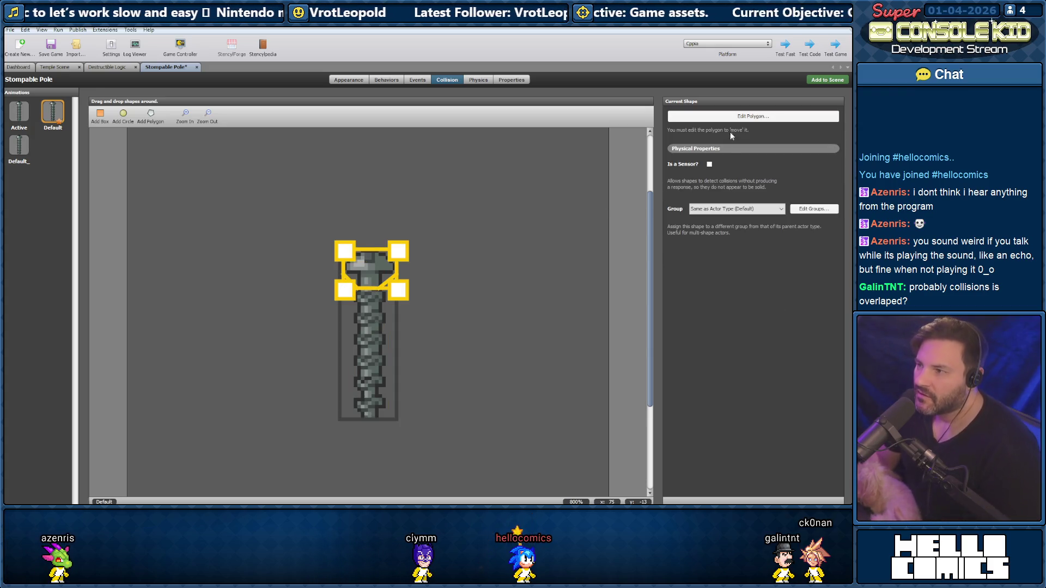
click(728, 117)
drag(358, 169, 216, 166)
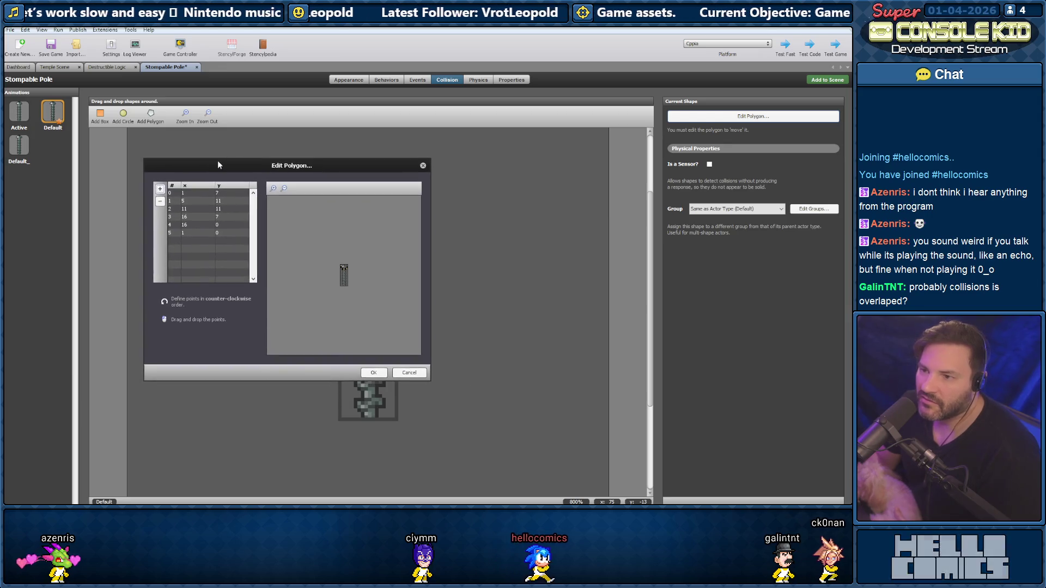
click(274, 189)
click(274, 188)
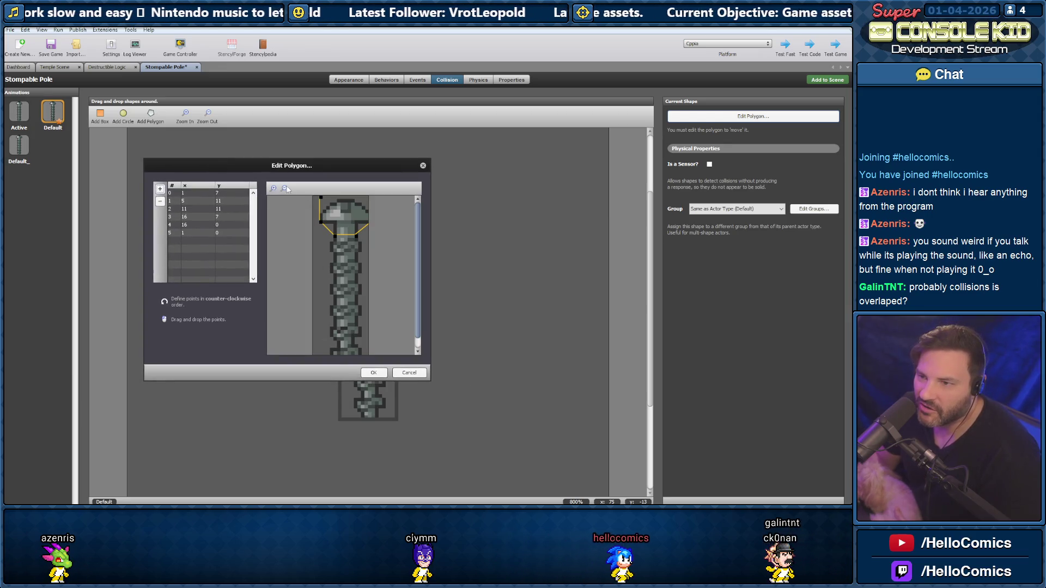
click(285, 188)
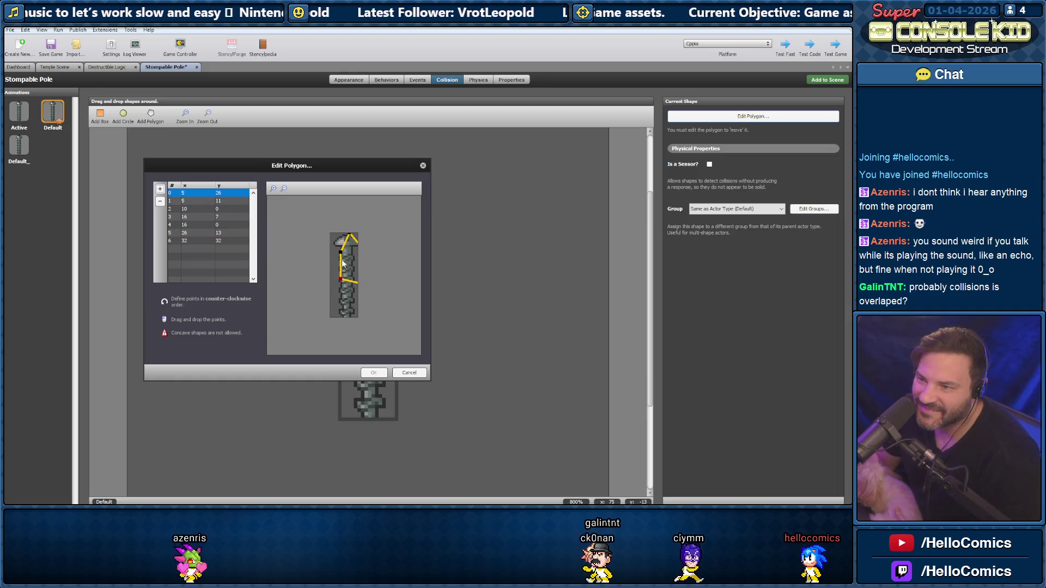
mouse_move(351, 237)
mouse_down()
mouse_move(341, 238)
mouse_move(328, 271)
mouse_move(359, 240)
mouse_up()
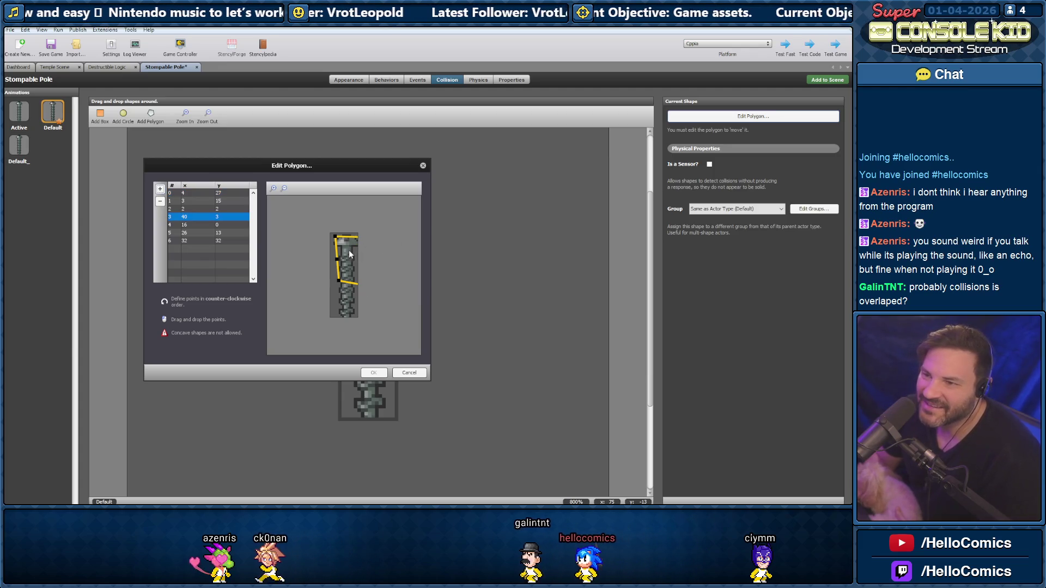
click(273, 188)
drag(328, 250, 293, 246)
Cancel the polygon edits, select the Default animation, and quit Stencyl with Alt+F4
click(409, 371)
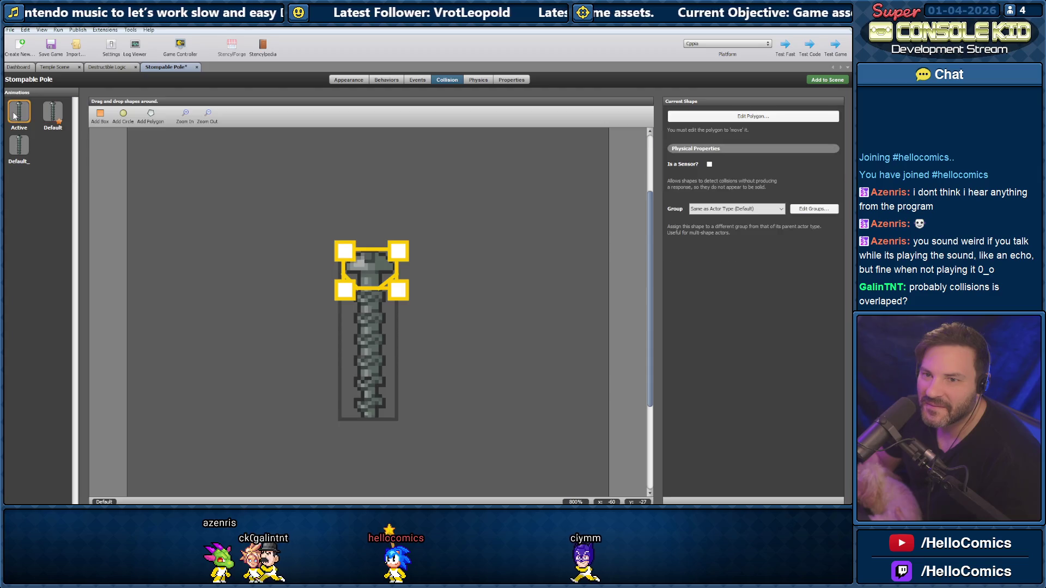
click(45, 117)
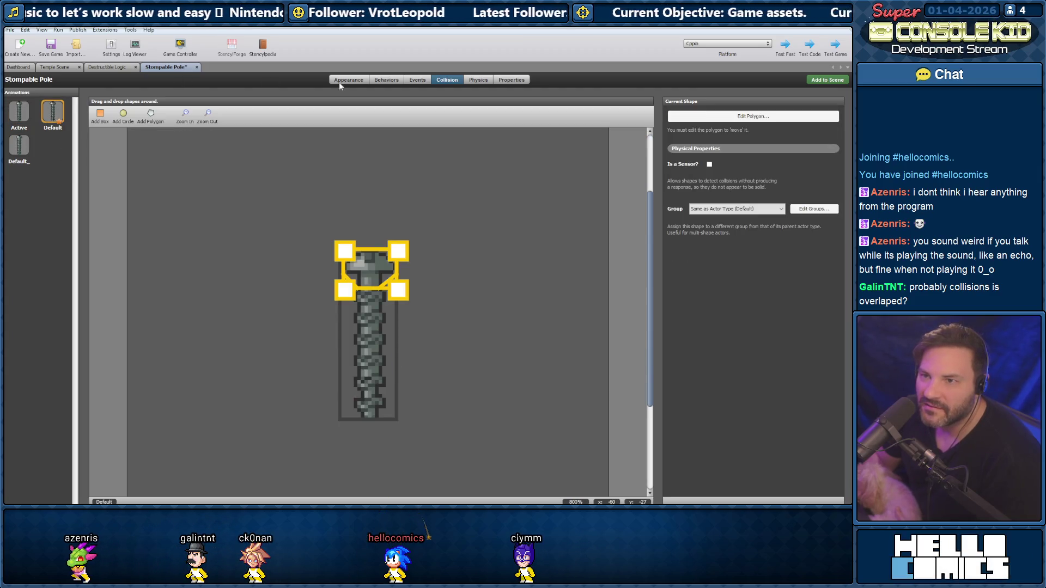
key(alt+F4)
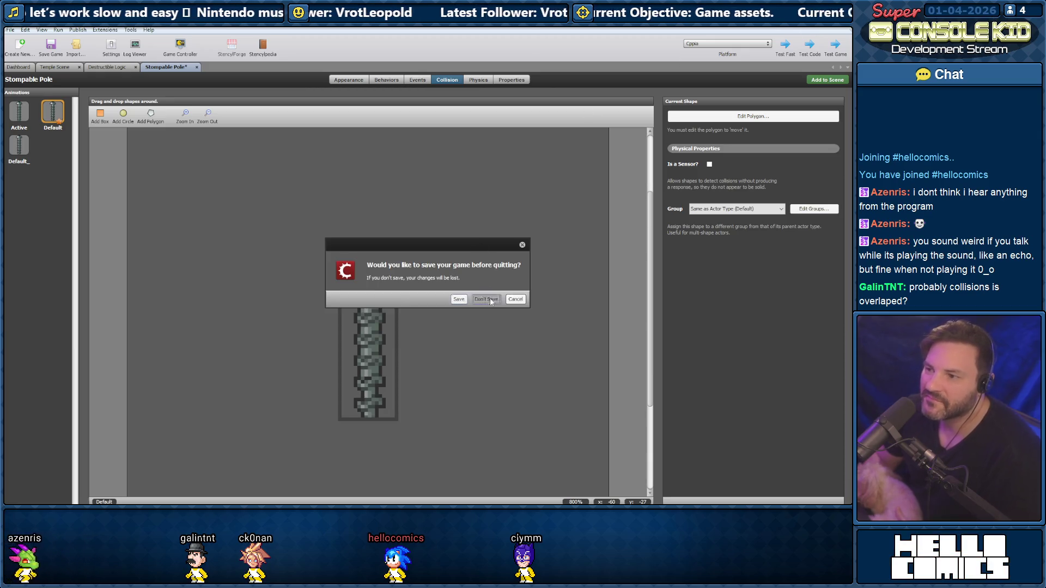
Quit without saving, then relaunch Stencyl from the Stencyl-64 shortcut in the desktop Stencyl folder
click(486, 299)
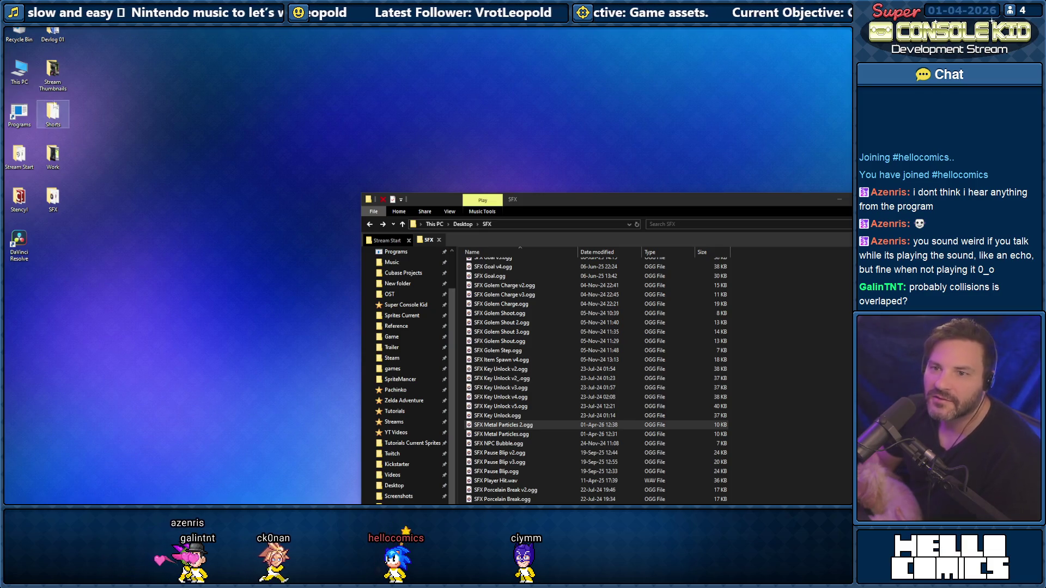
mouse_move(549, 202)
mouse_down()
mouse_move(209, 70)
mouse_move(236, 83)
mouse_up()
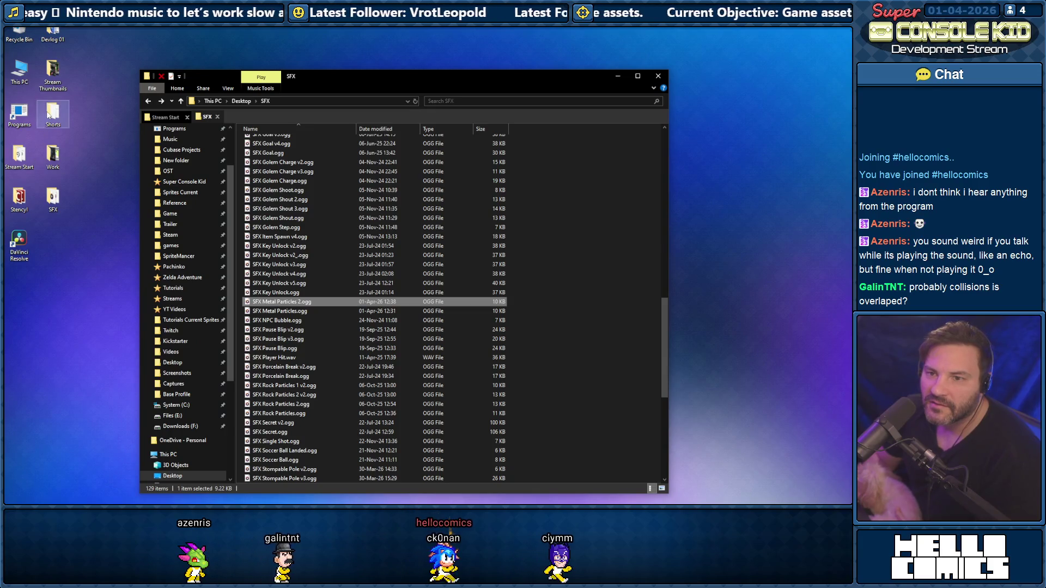
double_click(22, 200)
double_click(248, 171)
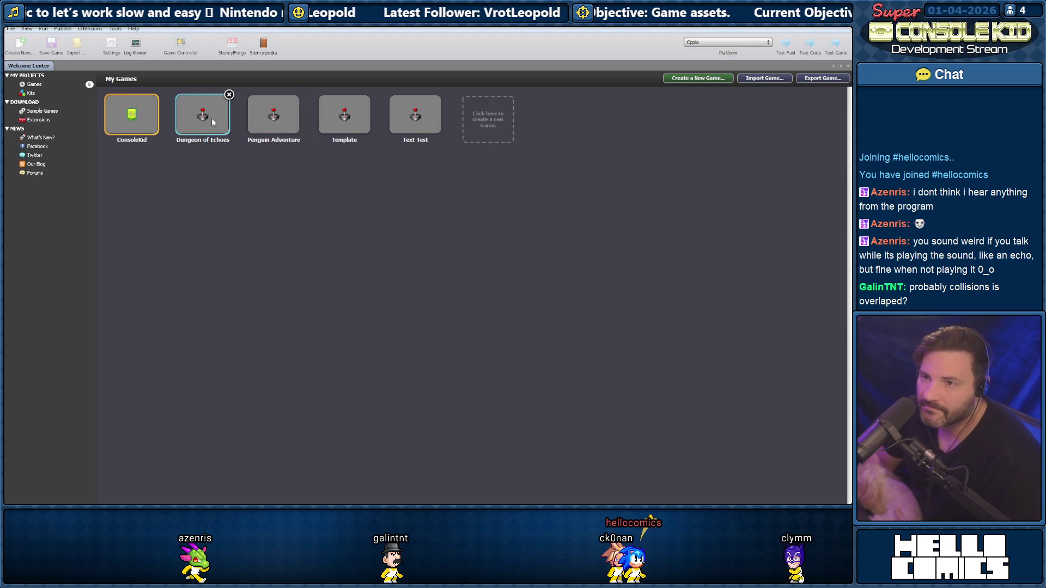
Open ConsoleKid and the Stompable Pole actor from Actor Types > Destructible Actors
click(132, 115)
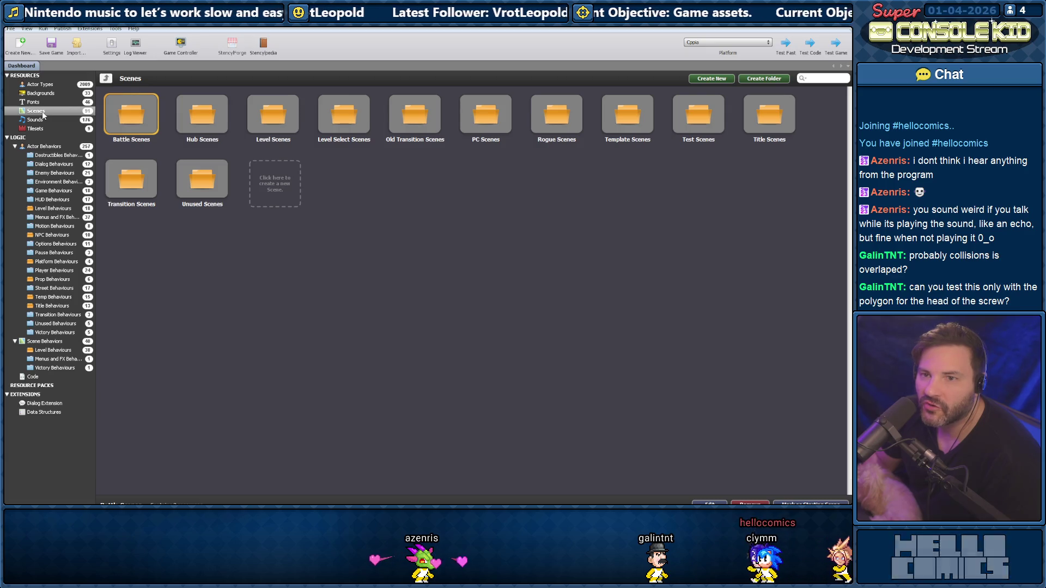
click(43, 84)
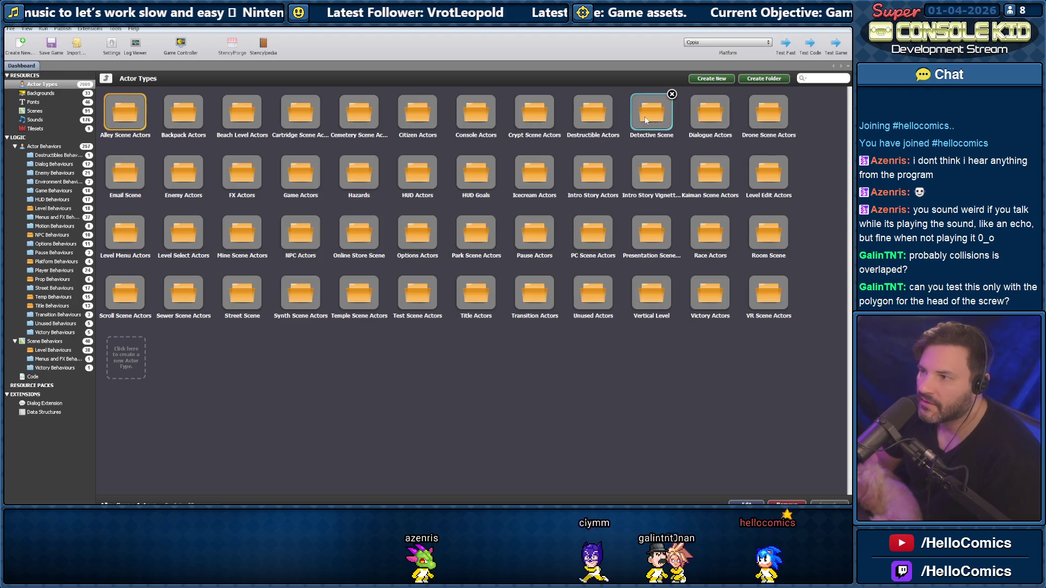
double_click(586, 116)
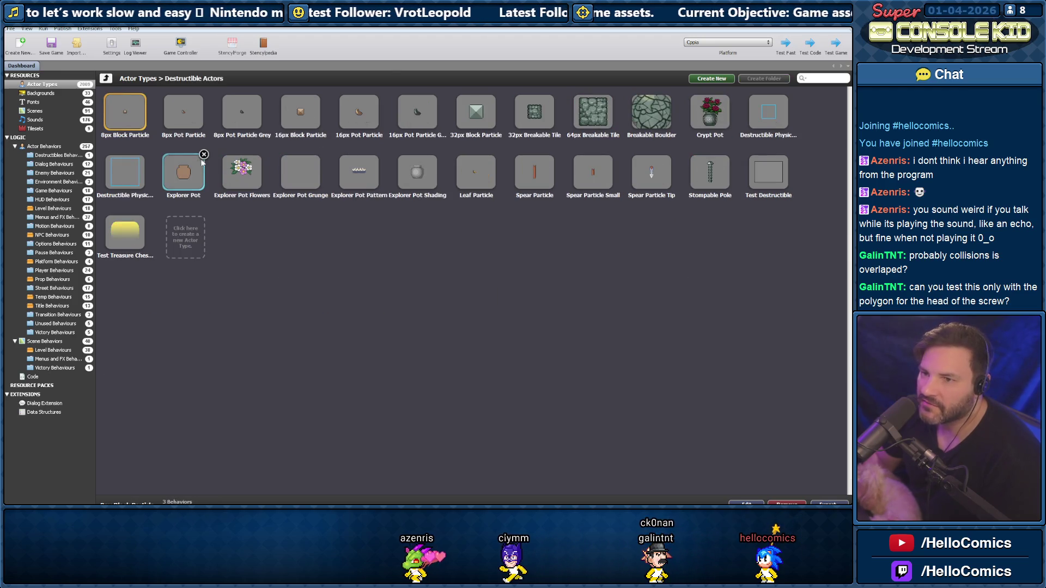
double_click(710, 172)
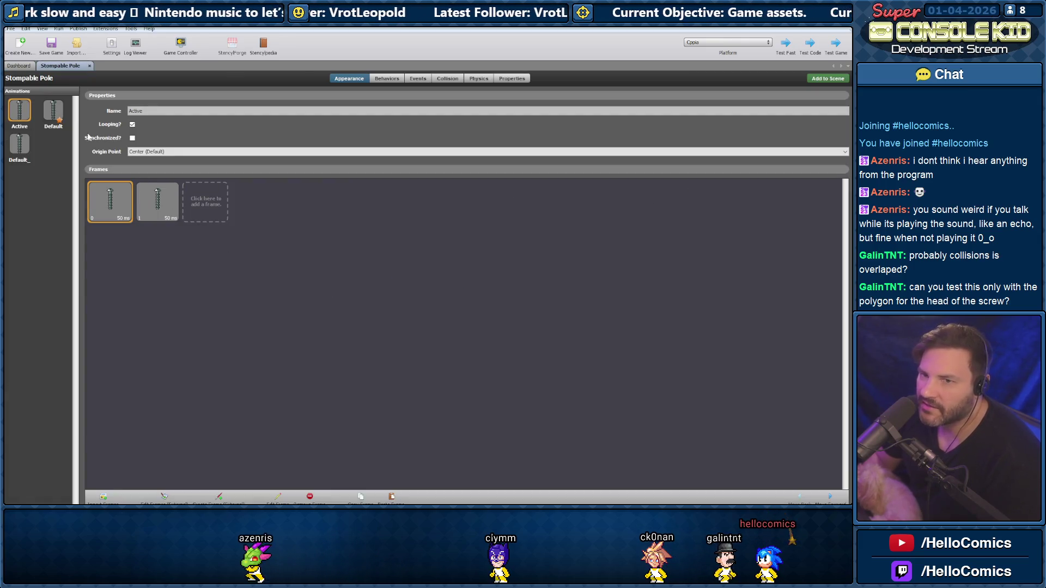
Show the Stompable Pole's collision shapes zoomed in to 800%
click(57, 115)
click(387, 79)
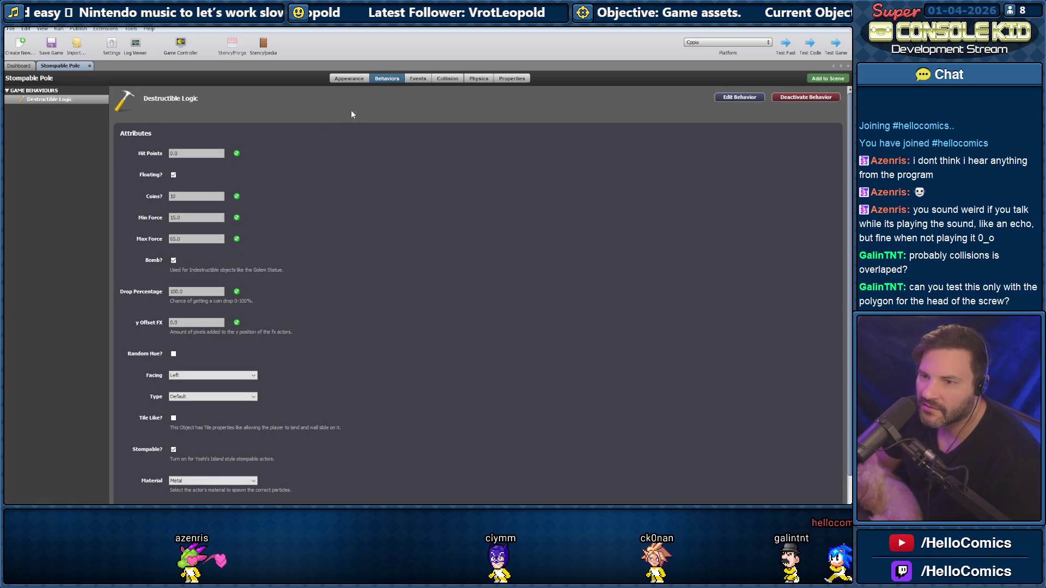
click(415, 79)
click(446, 79)
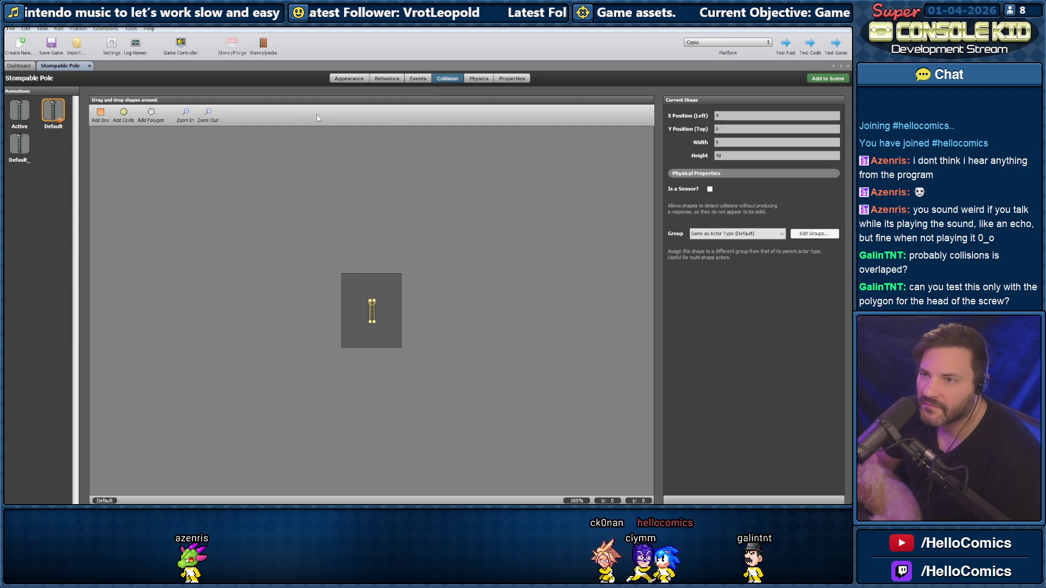
click(186, 114)
click(186, 113)
click(186, 113)
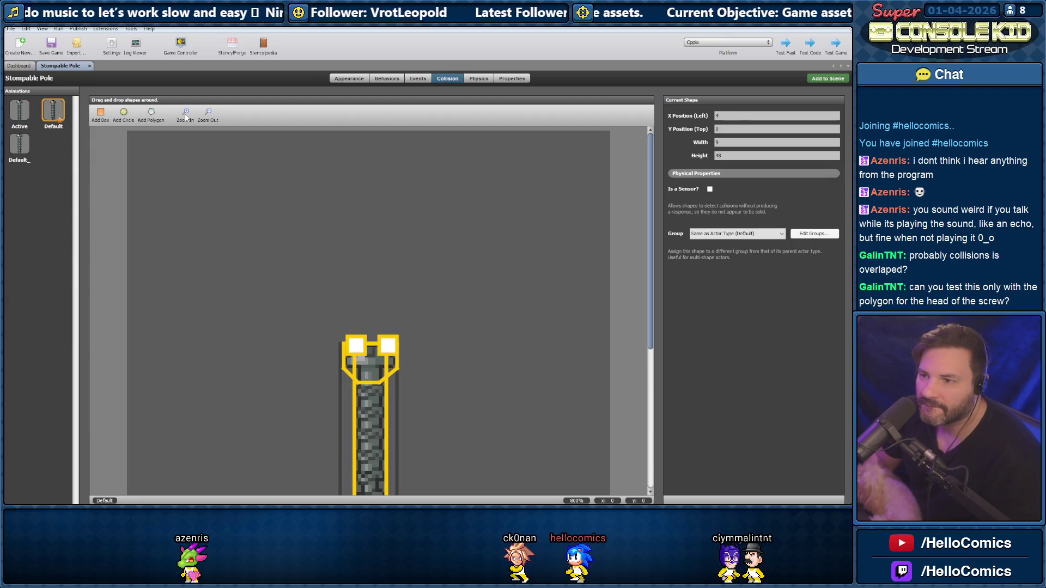
Select and delete the rectangular collision box, then return to the Dashboard
click(277, 215)
click(376, 316)
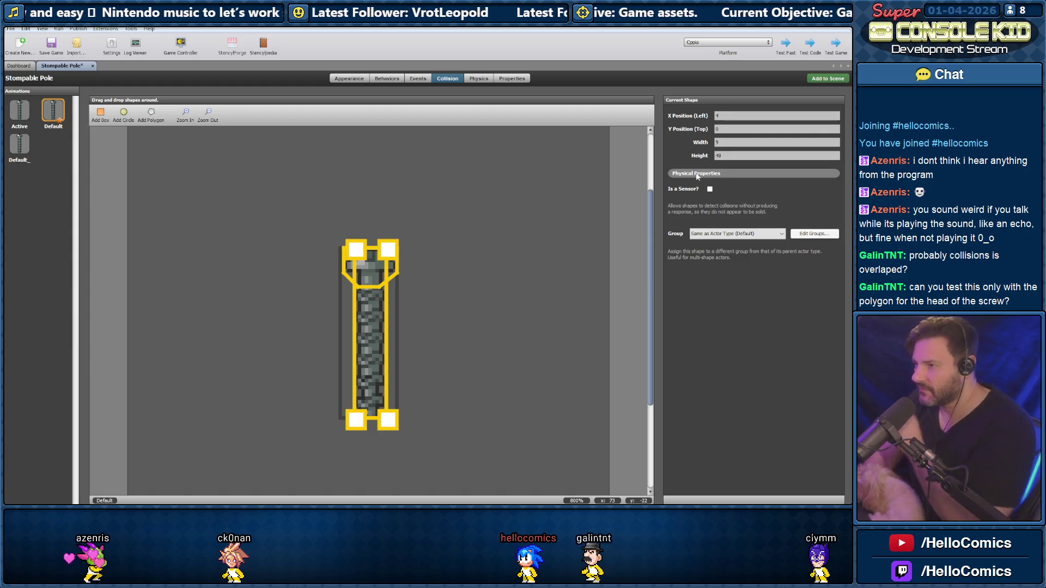
drag(380, 315, 375, 315)
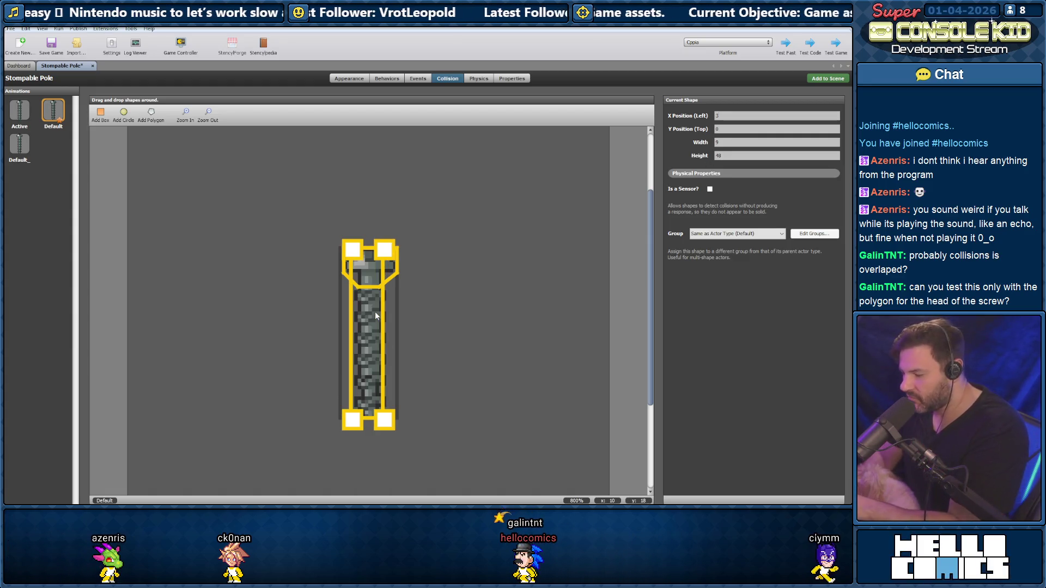
key(Delete)
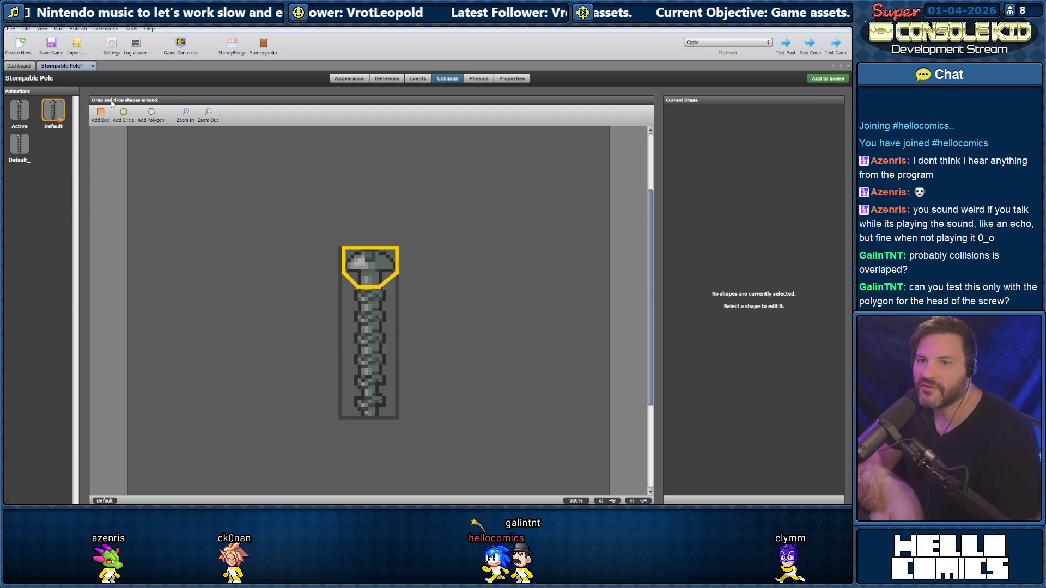
click(18, 65)
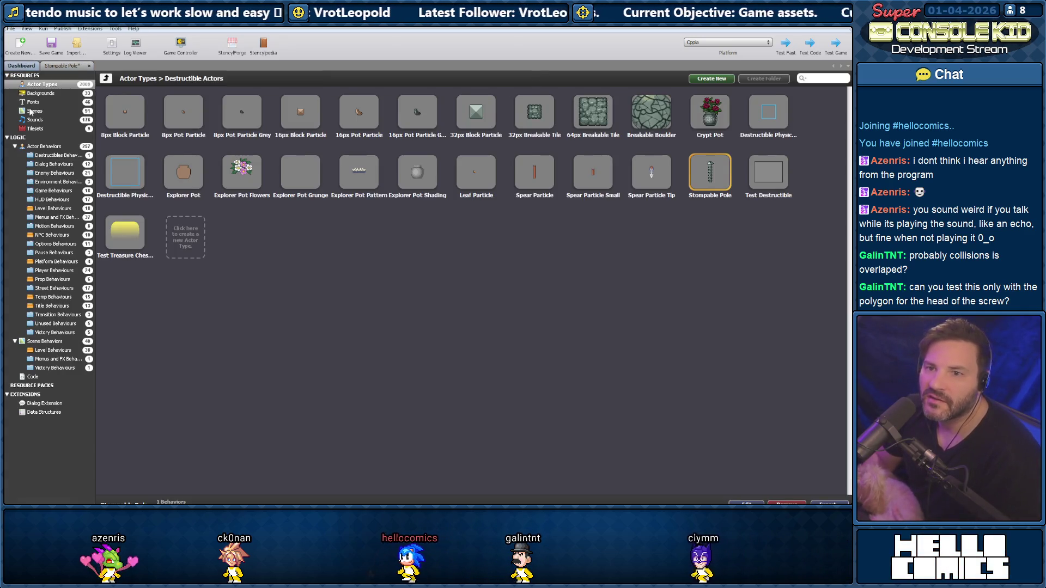
Open Temple Scene from Scenes > Level Scenes, test it, and return to the Stompable Pole tab
click(31, 111)
double_click(260, 120)
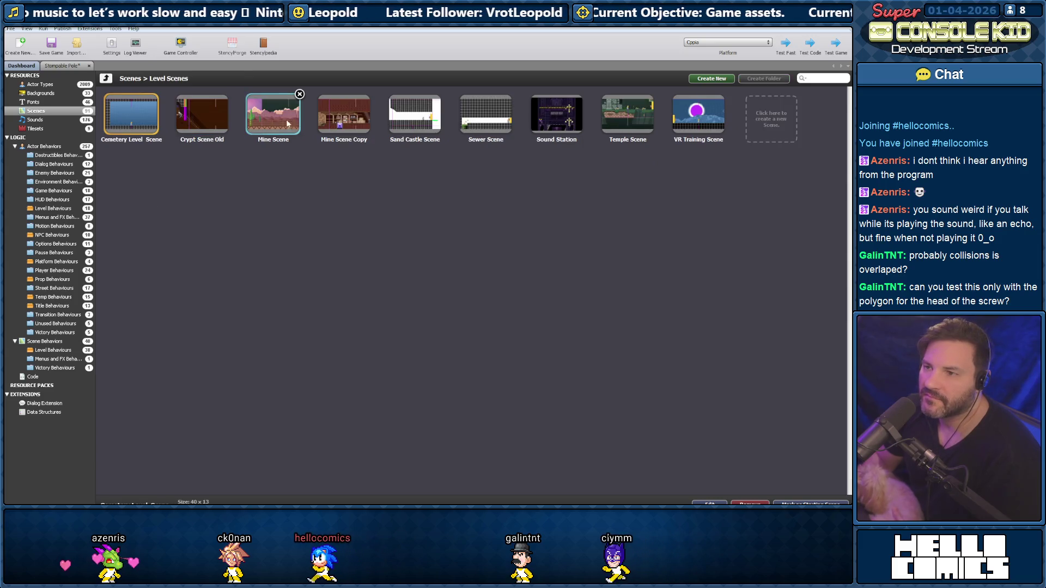
double_click(620, 116)
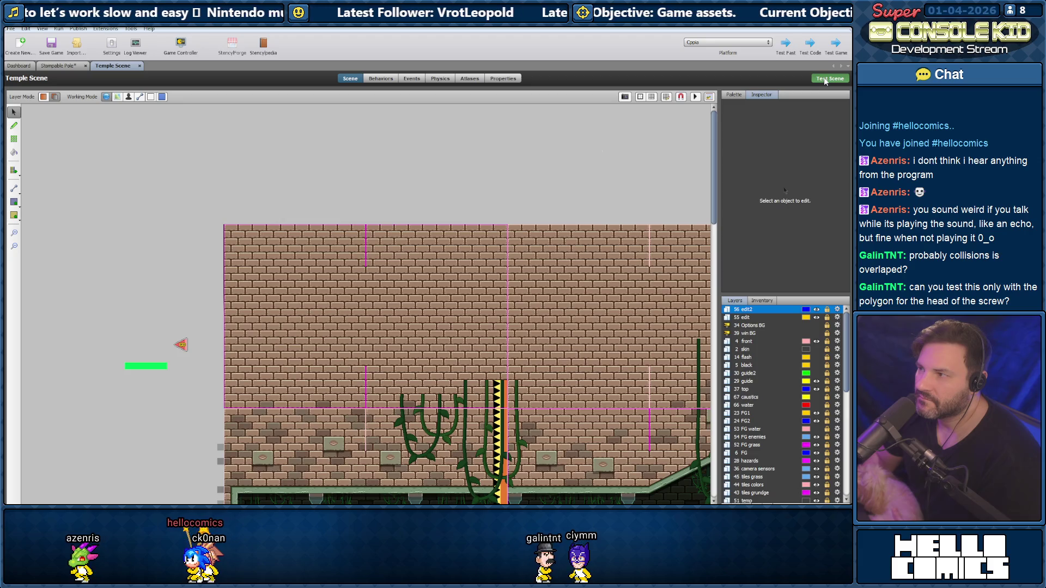
click(825, 80)
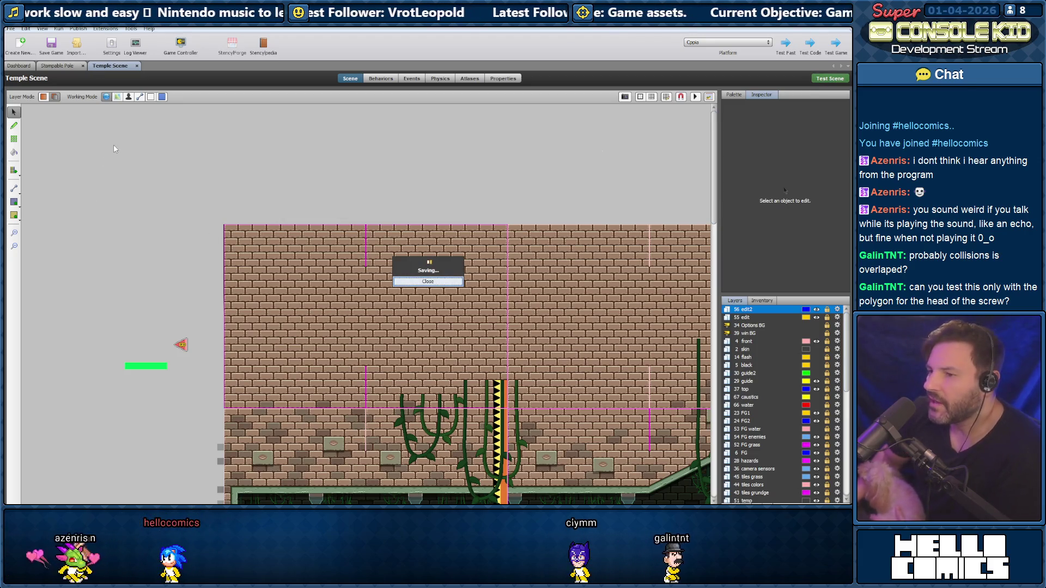
click(57, 65)
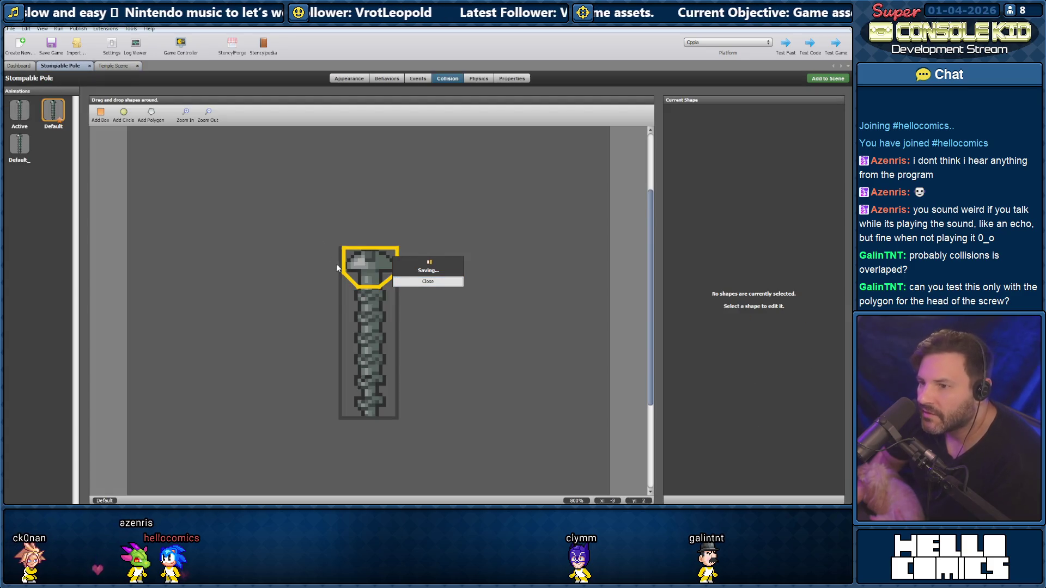
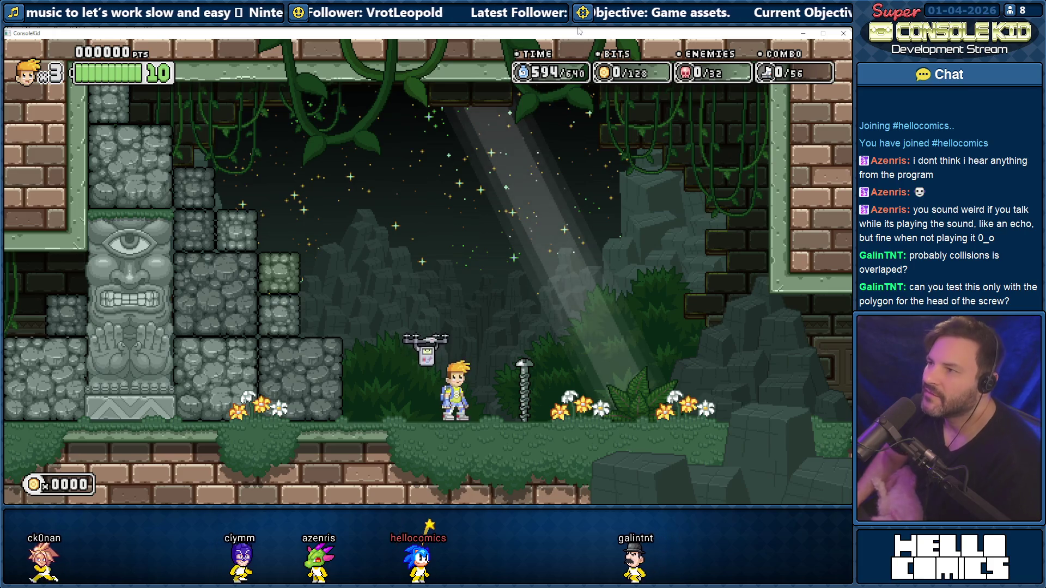
Leave the test, then add a box collision shape at X 4, Y 8, width 9, height 40
key(alt+F4)
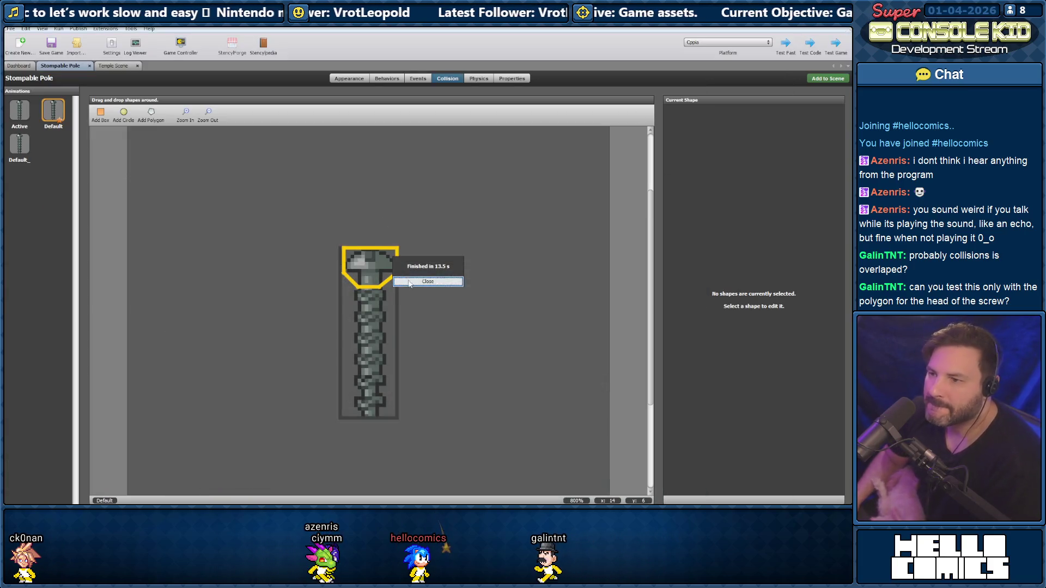
click(421, 284)
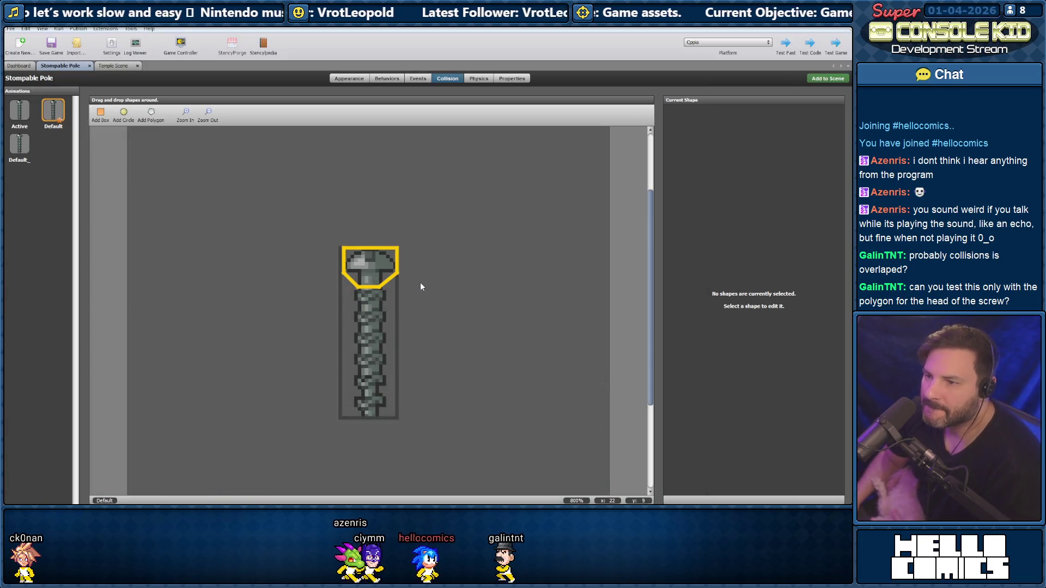
click(102, 116)
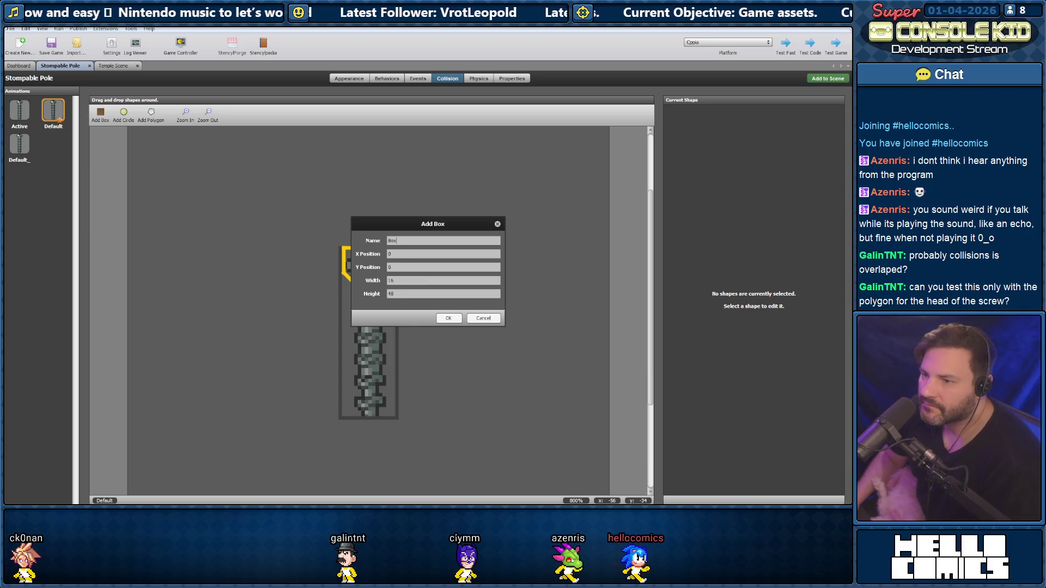
text(9)
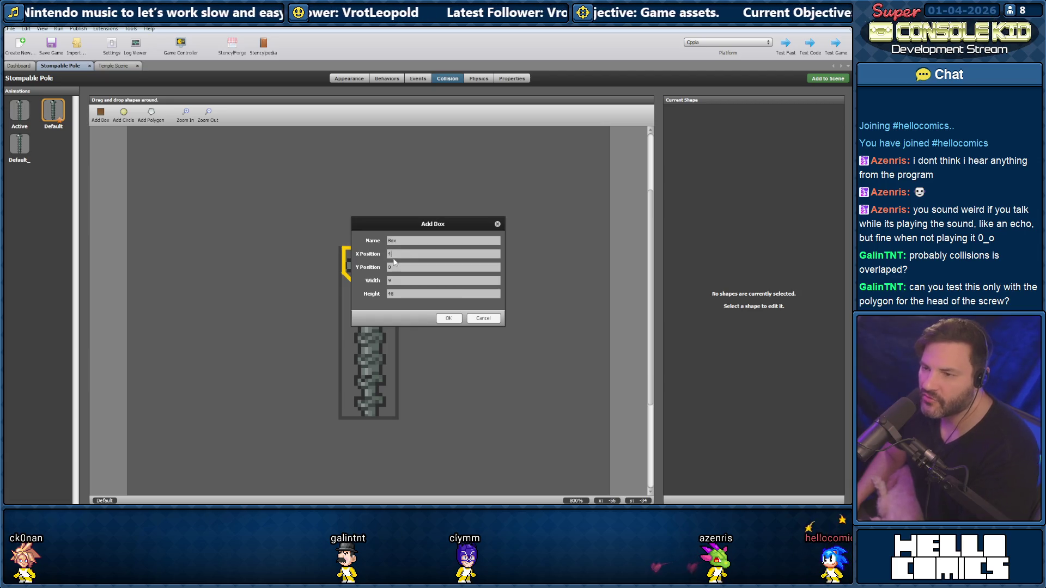
text(8)
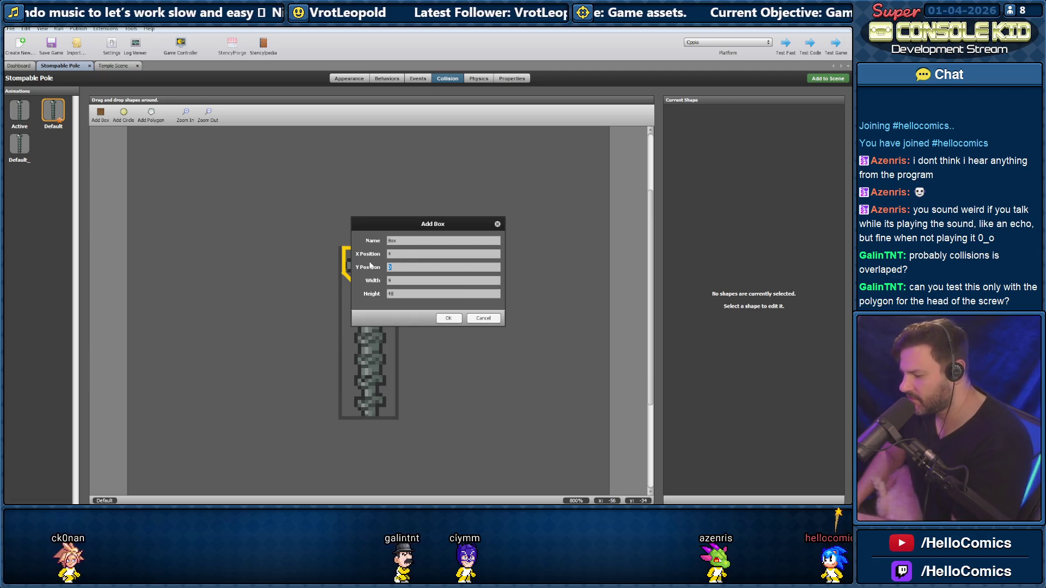
key(Return)
click(420, 329)
click(373, 326)
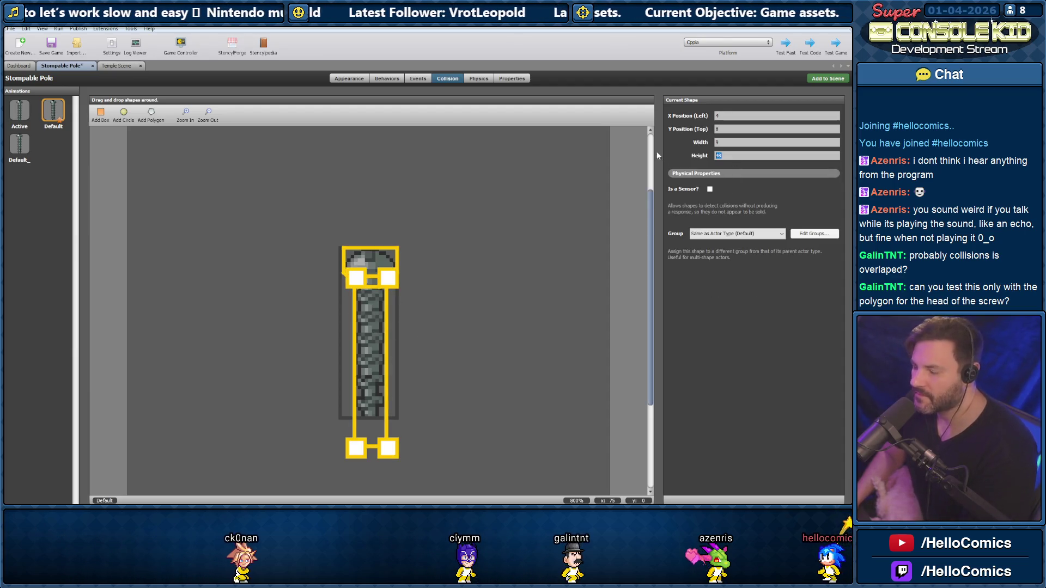
text(40)
key(Return)
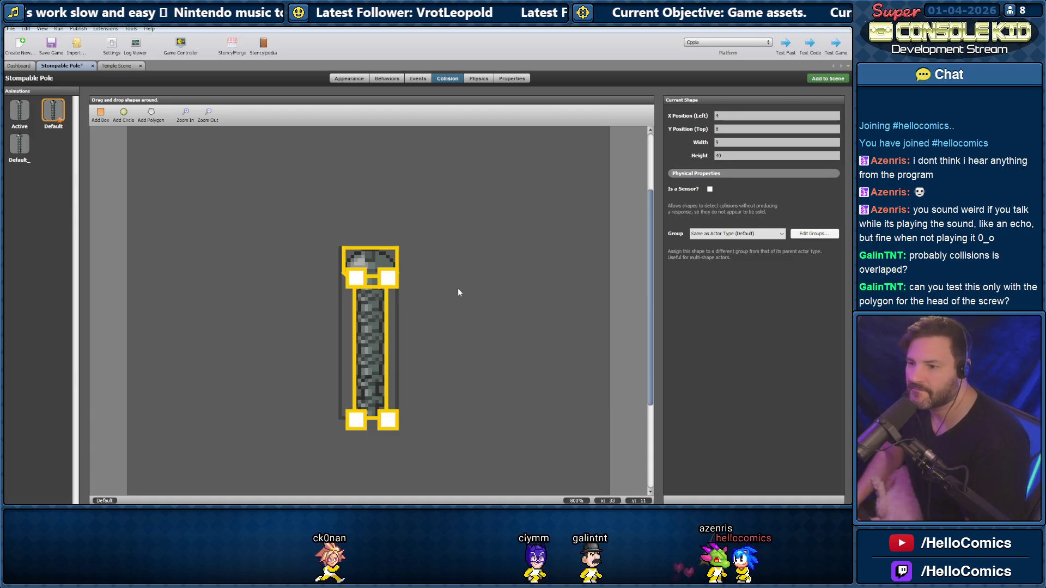
Compare the Default and Active animations' collision shapes after glancing at the Temple Scene and Dashboard
click(458, 292)
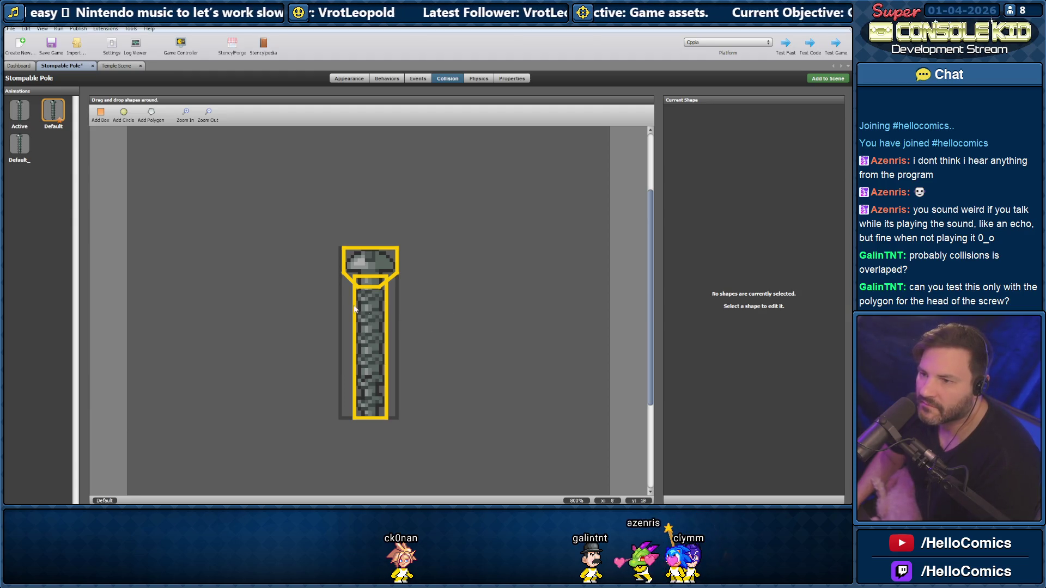
click(19, 111)
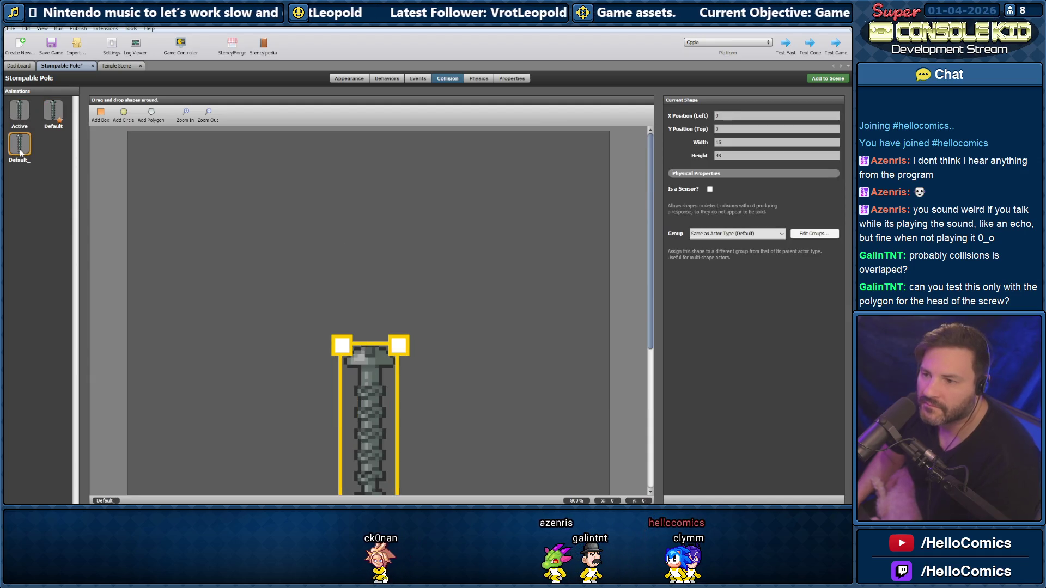
click(54, 111)
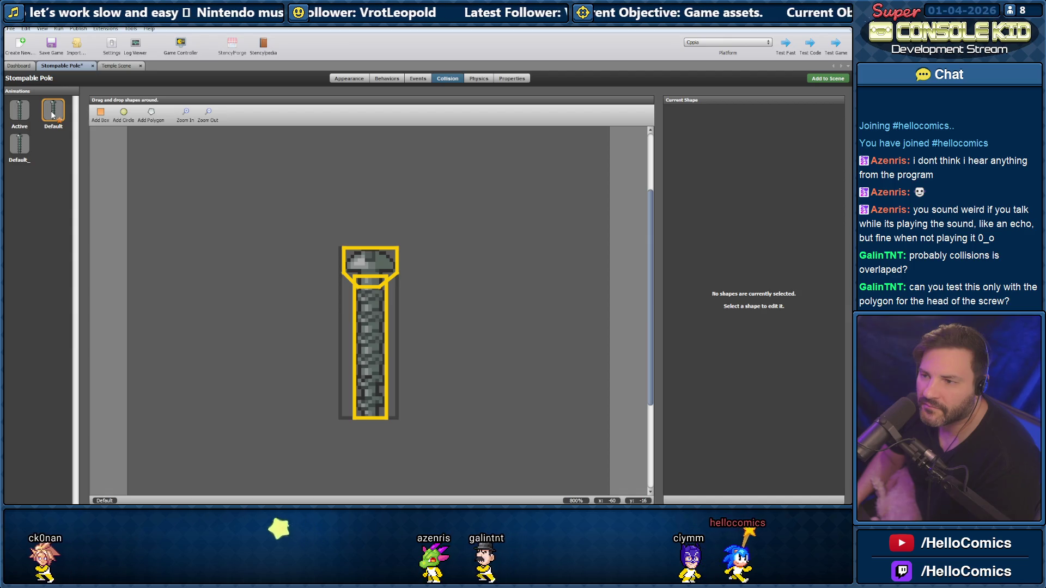
click(114, 66)
click(62, 65)
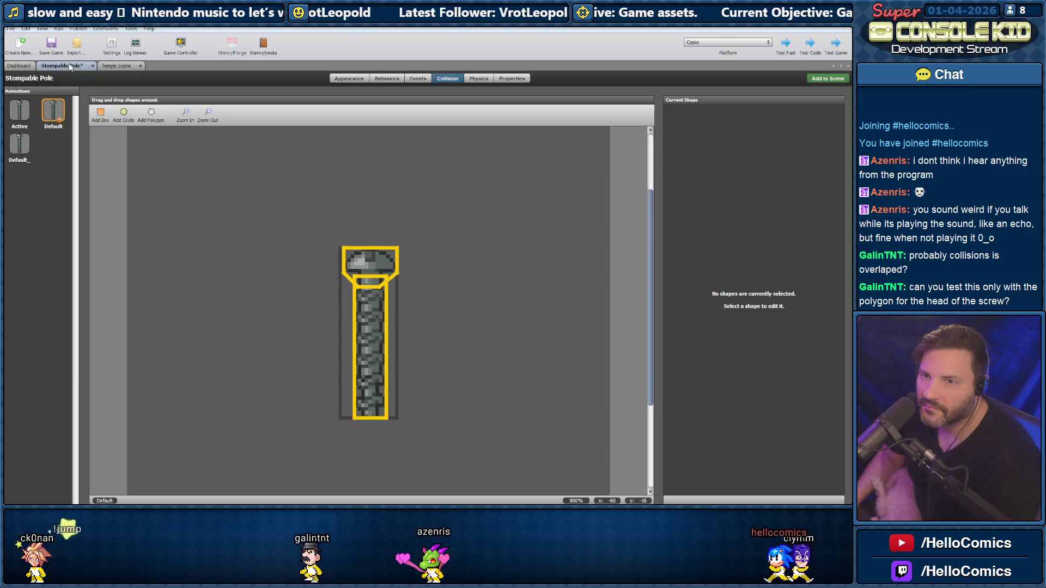
click(19, 66)
click(61, 65)
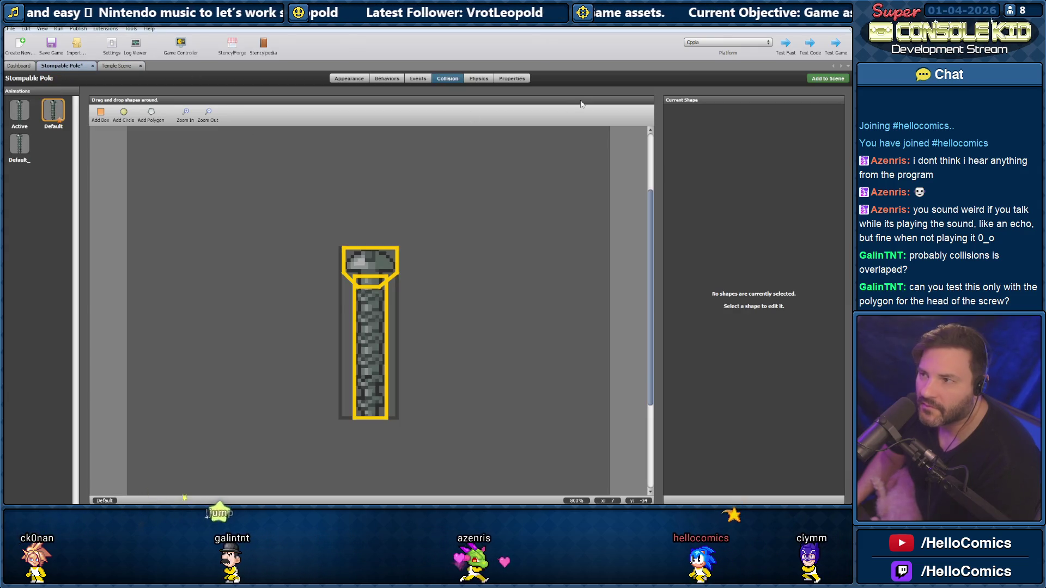
Open Destructible Logic for editing from the Stompable Pole's Behaviors list
click(347, 80)
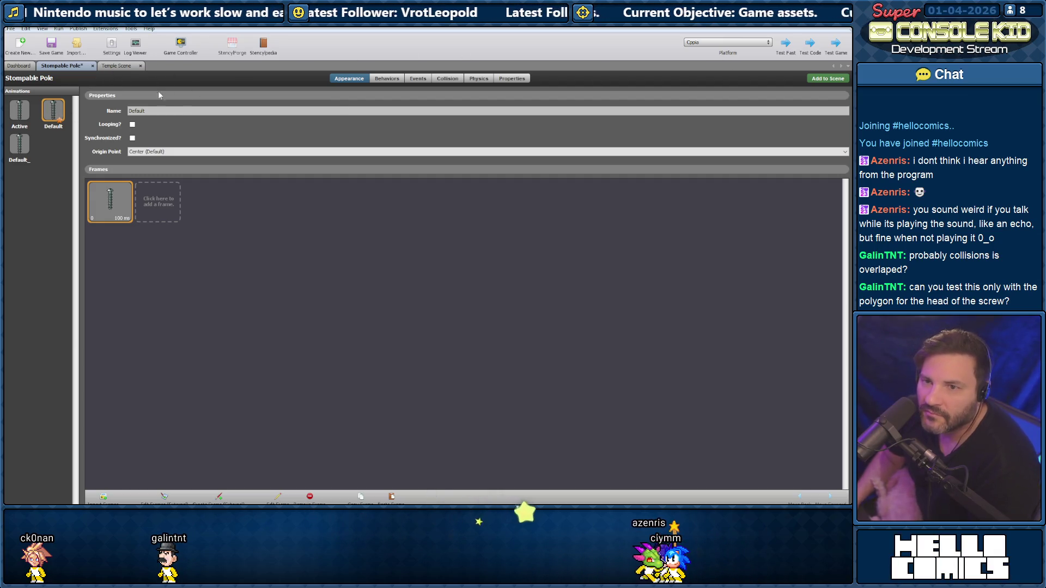
click(387, 80)
click(730, 100)
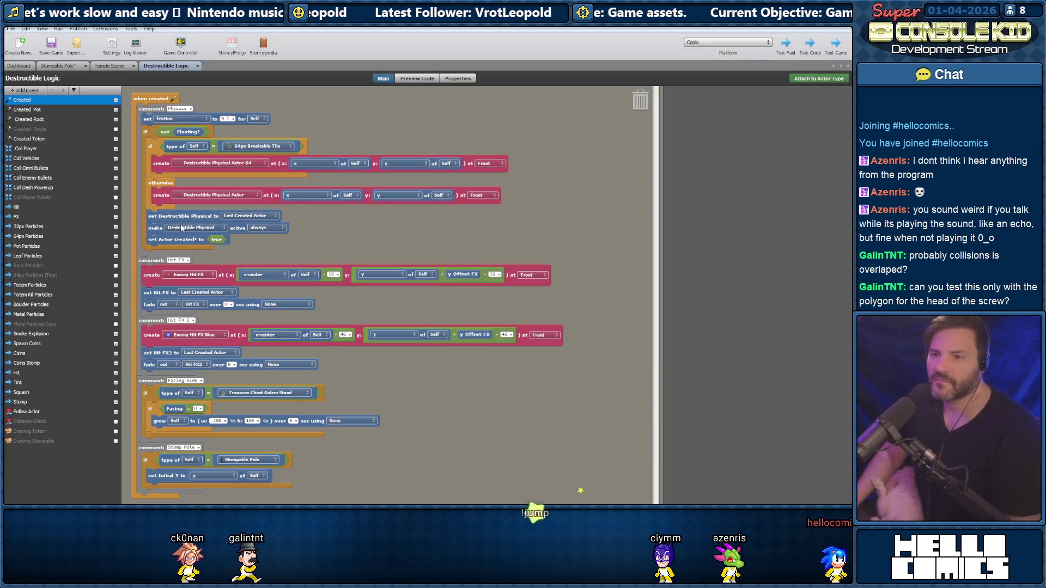
Read through the Coll Player event's blocks, then return to the Stompable Pole's attributes
click(28, 149)
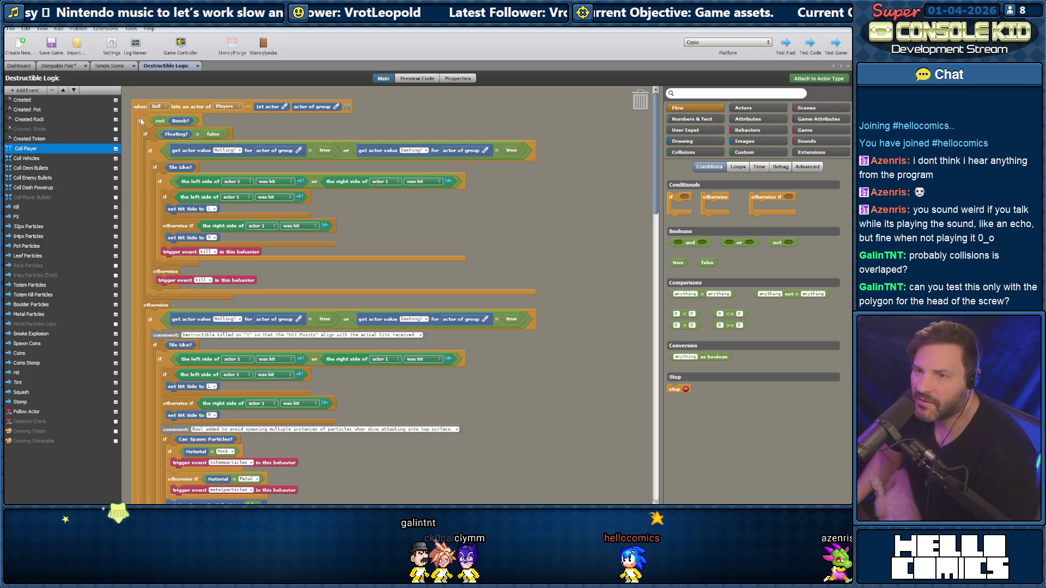
scroll(140, 121, down, 10)
scroll(140, 119, down, 7)
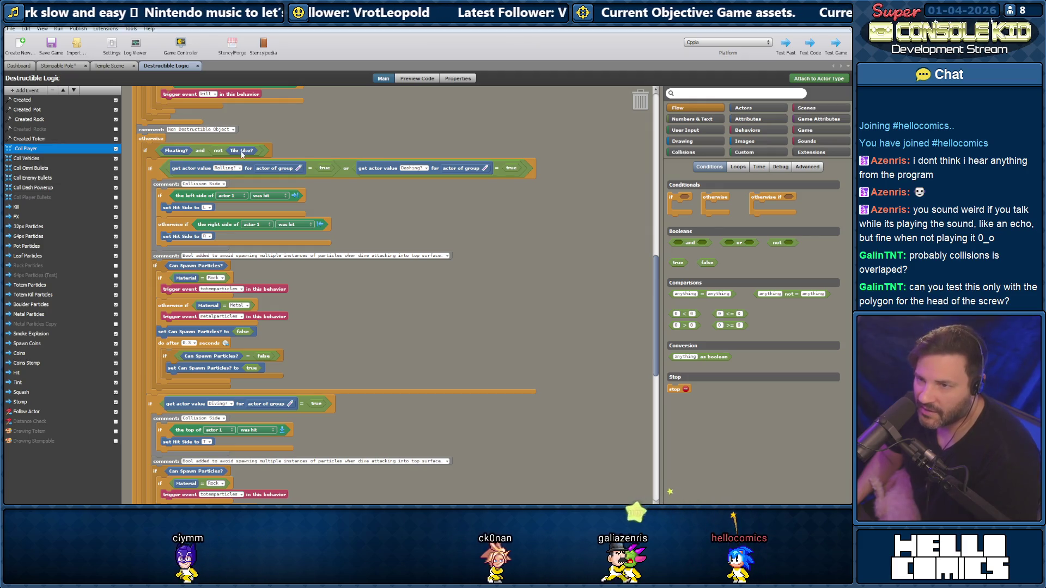
click(66, 67)
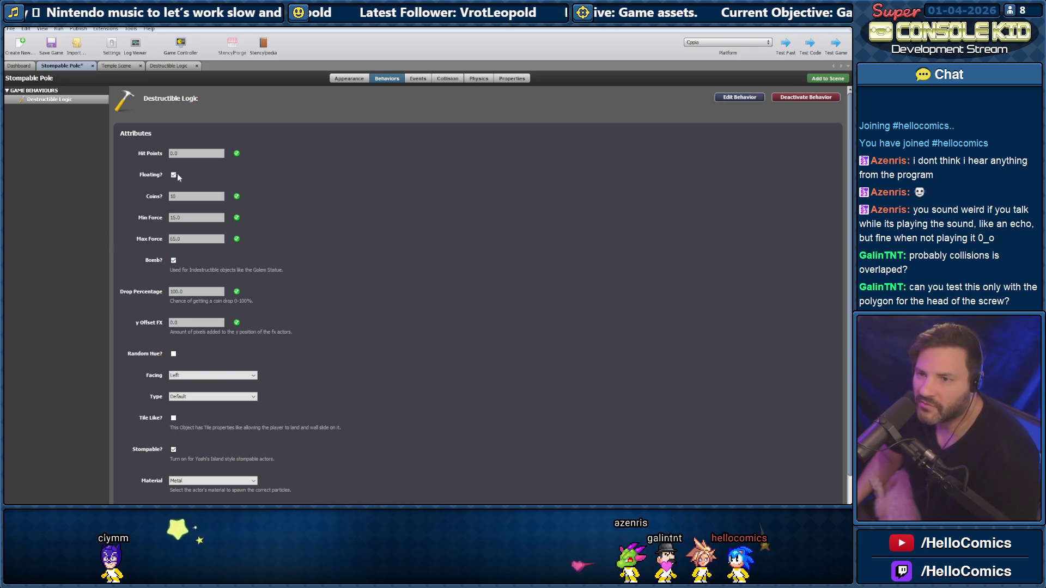
Scroll the pole's Destructible Logic attributes, then return to the Coll Player code
scroll(141, 209, down, 2)
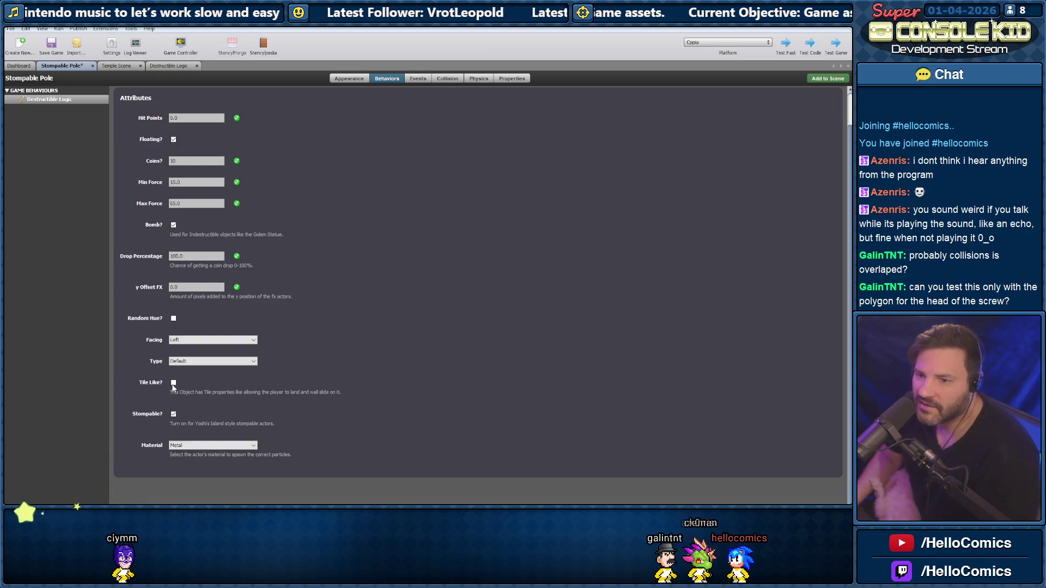
click(168, 66)
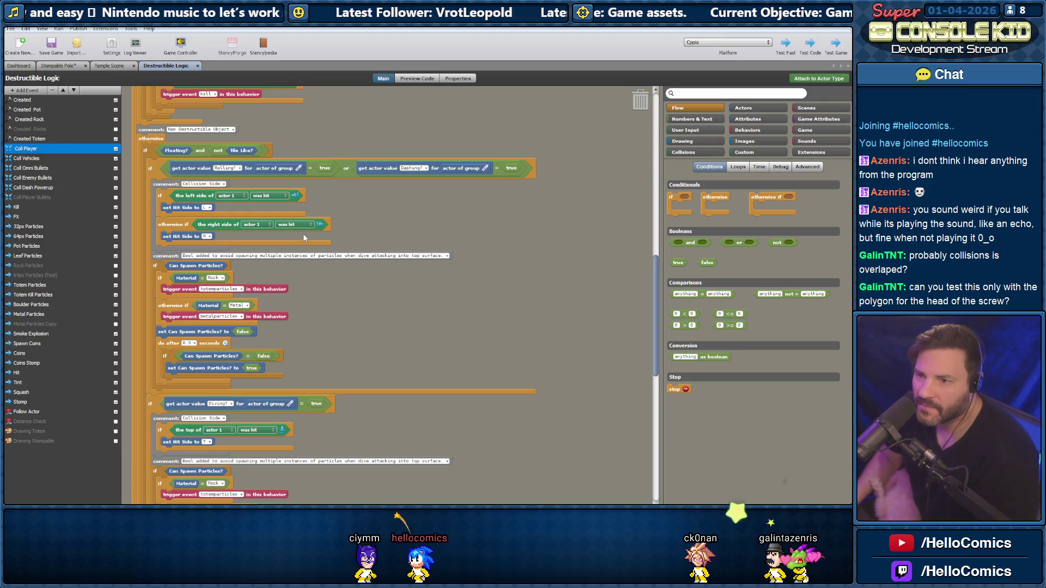
scroll(303, 236, down, 3)
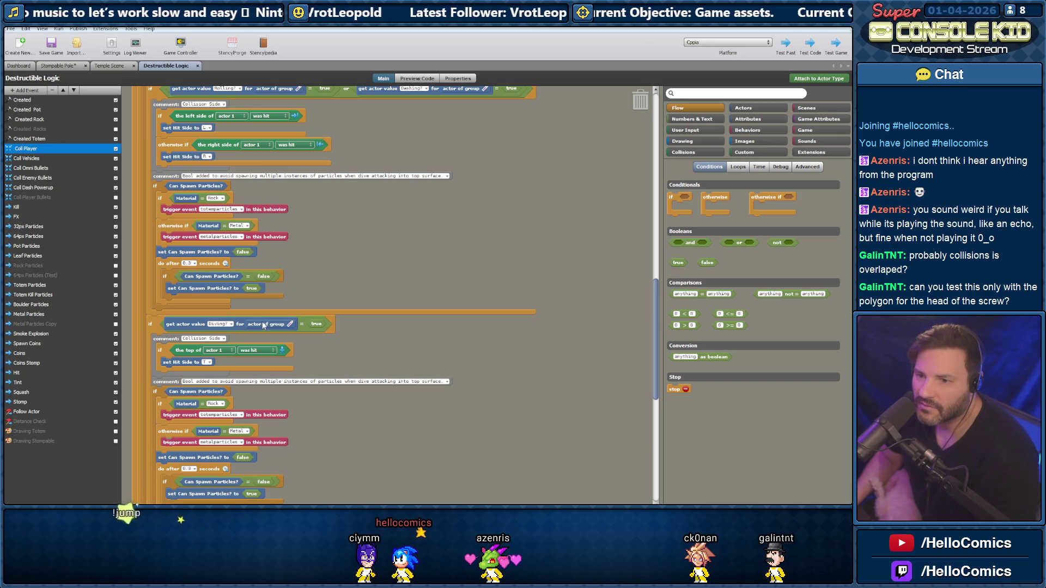
scroll(229, 300, up, 3)
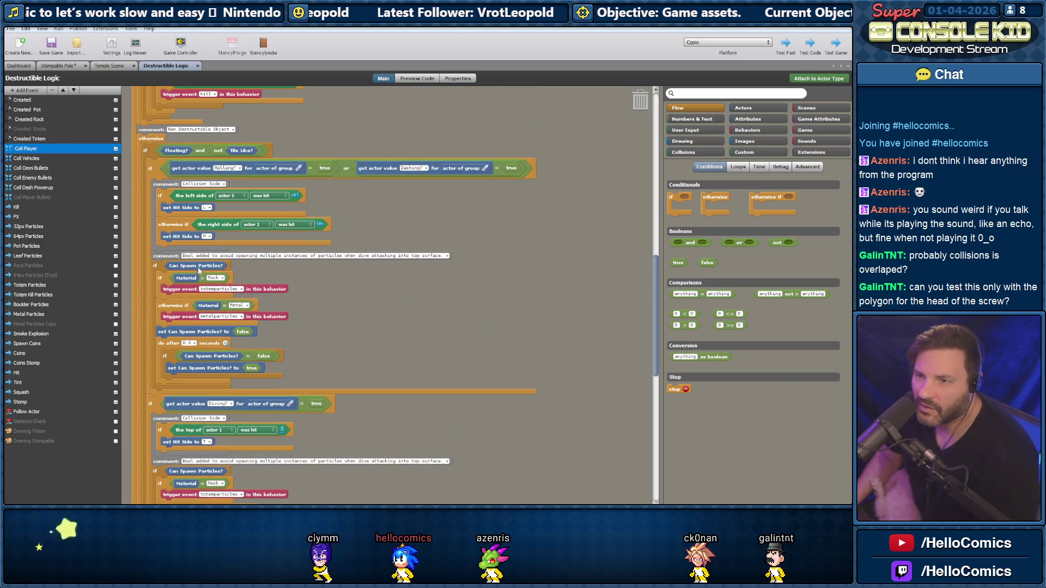
scroll(160, 177, down, 9)
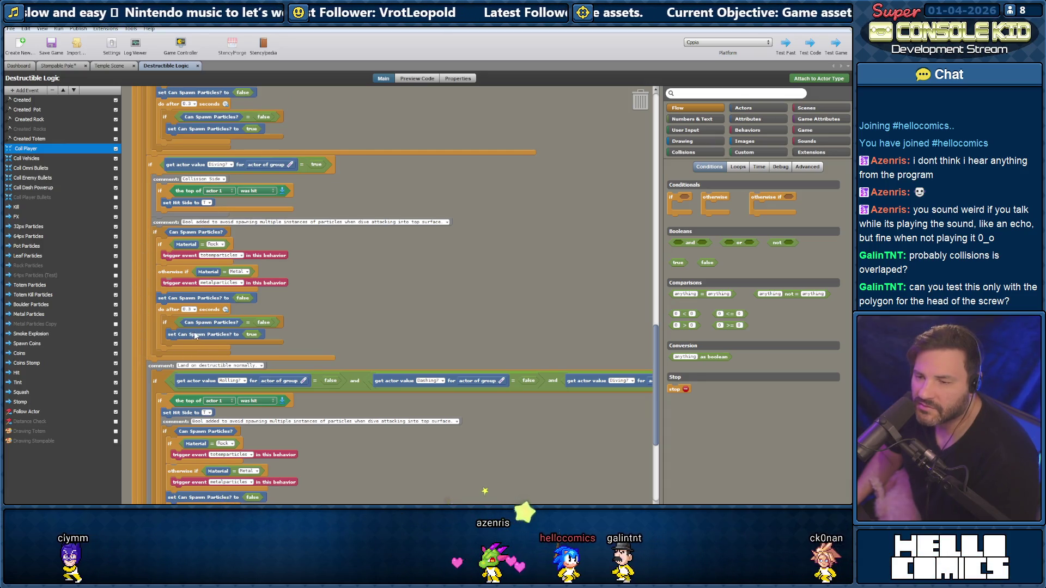
scroll(197, 331, down, 4)
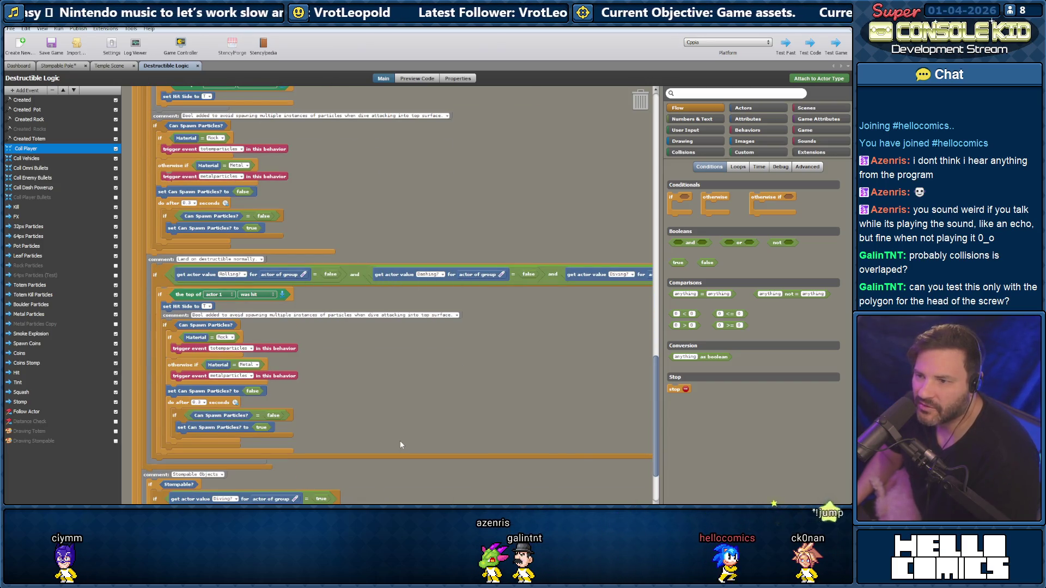
scroll(387, 295, right, 3)
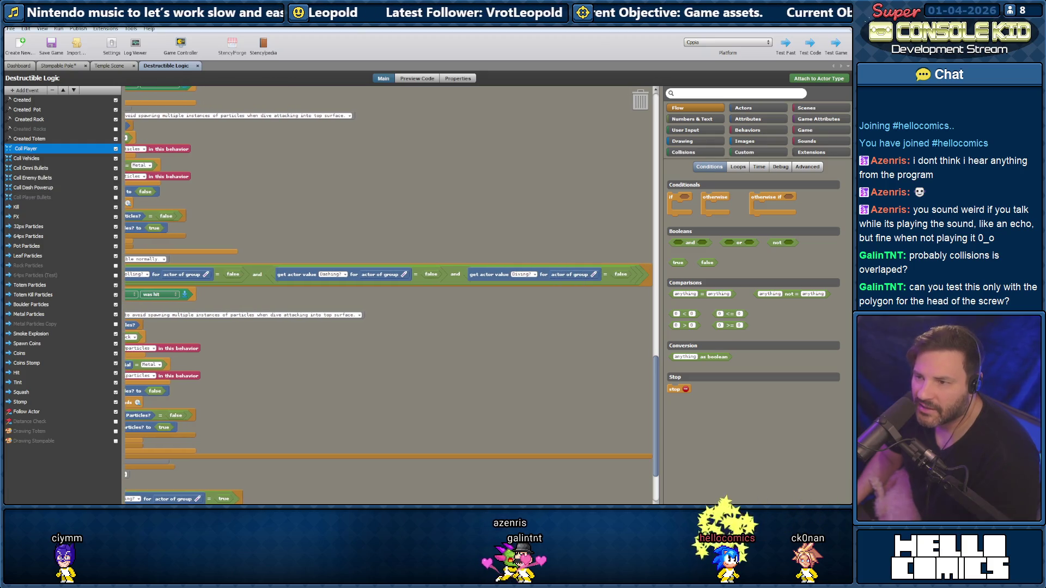
scroll(387, 295, left, 3)
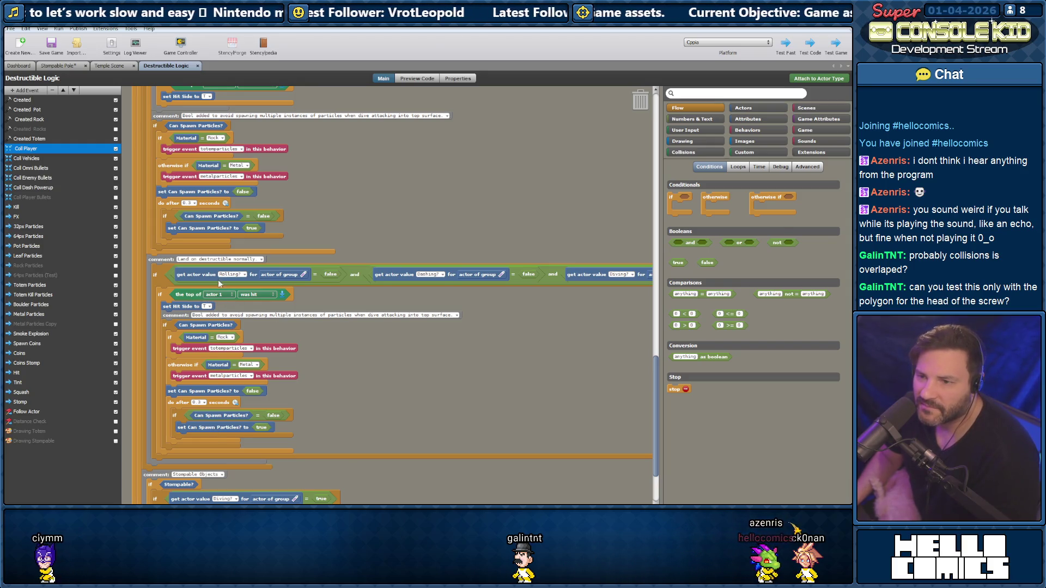
scroll(150, 329, up, 10)
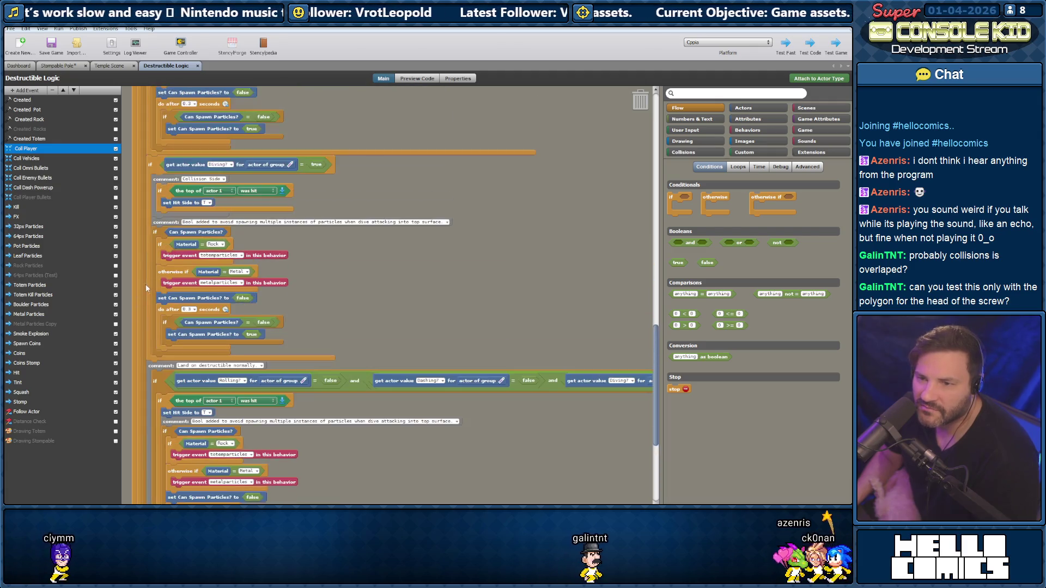
scroll(148, 269, up, 3)
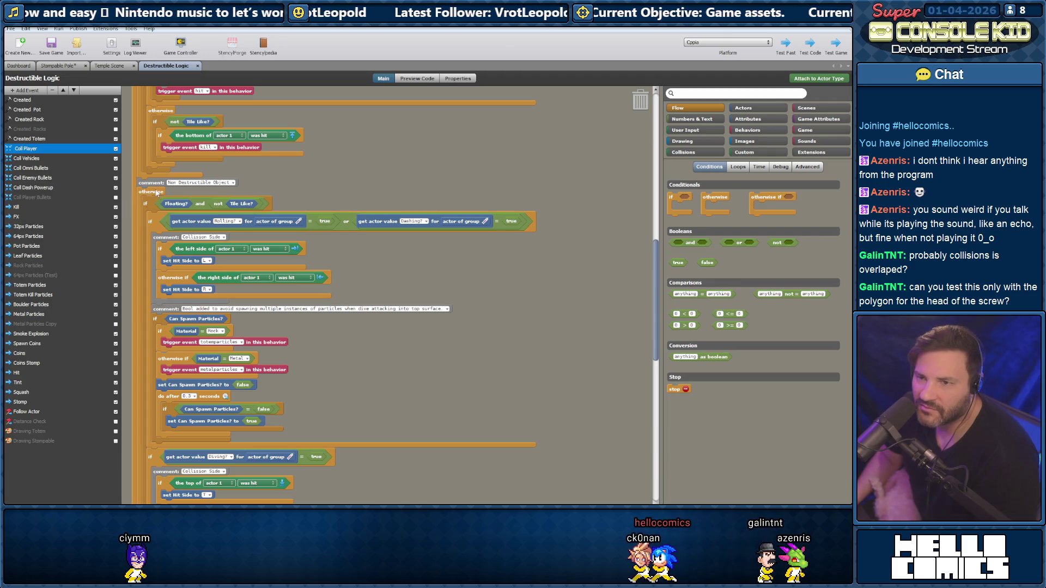
drag(653, 331, 666, 165)
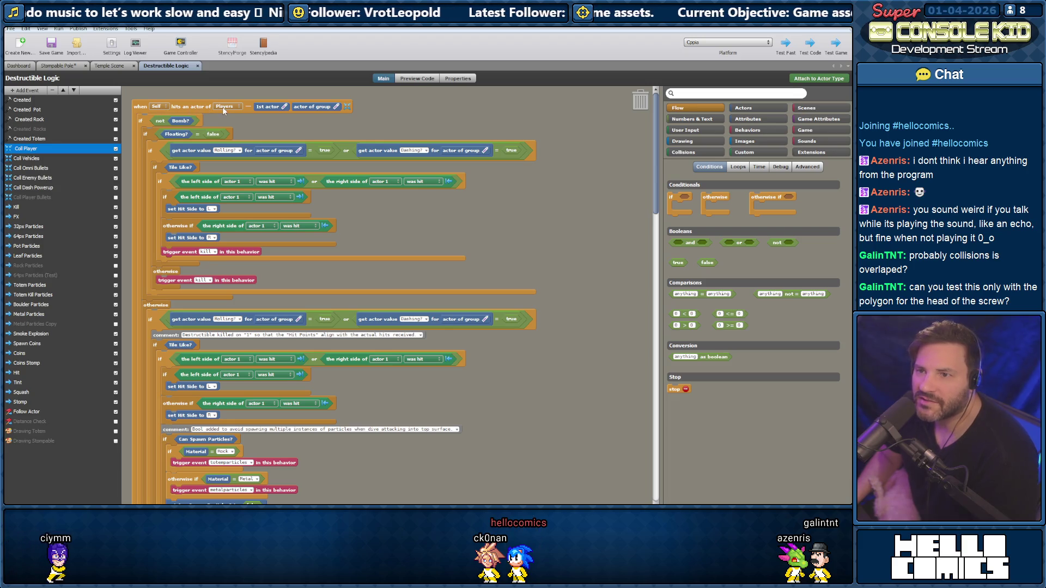
mouse_move(654, 182)
mouse_down()
mouse_move(643, 426)
mouse_move(648, 401)
mouse_move(648, 342)
mouse_move(626, 456)
mouse_up()
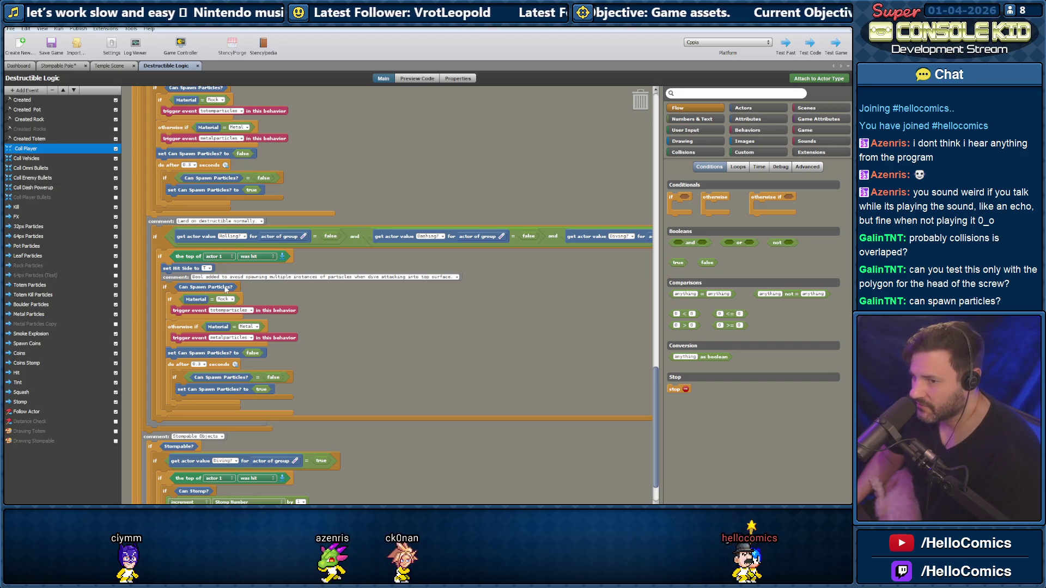
Look through the behavior's attribute list and inspect the Can Spawn Particles? attribute
click(672, 355)
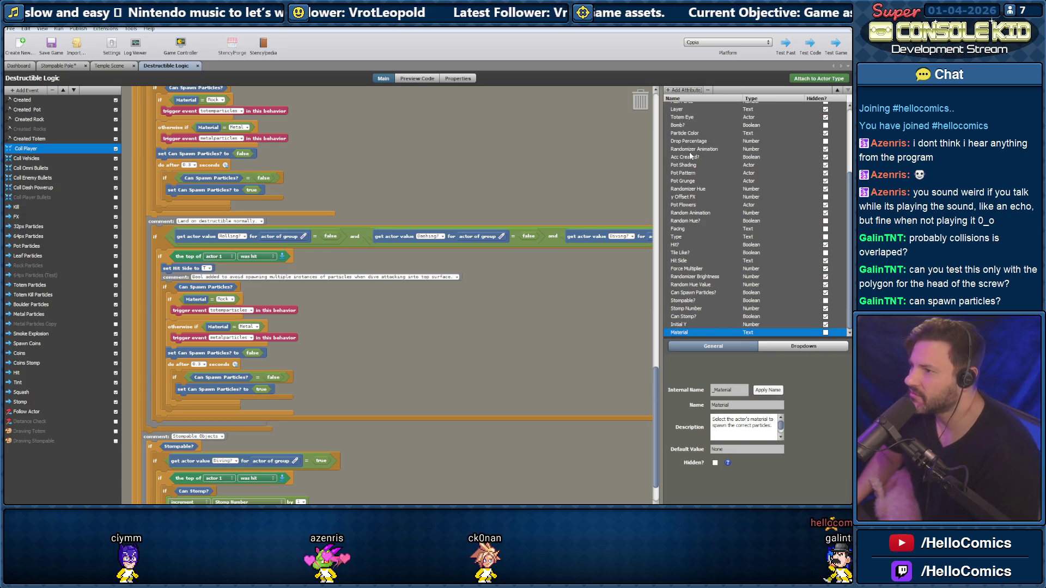
scroll(687, 153, up, 4)
scroll(685, 145, down, 3)
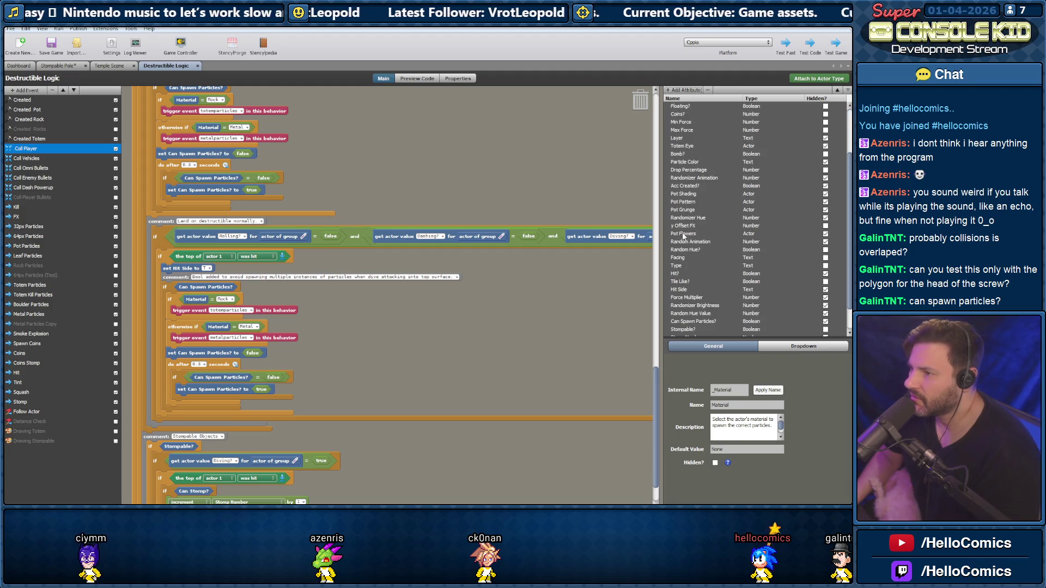
scroll(680, 280, down, 2)
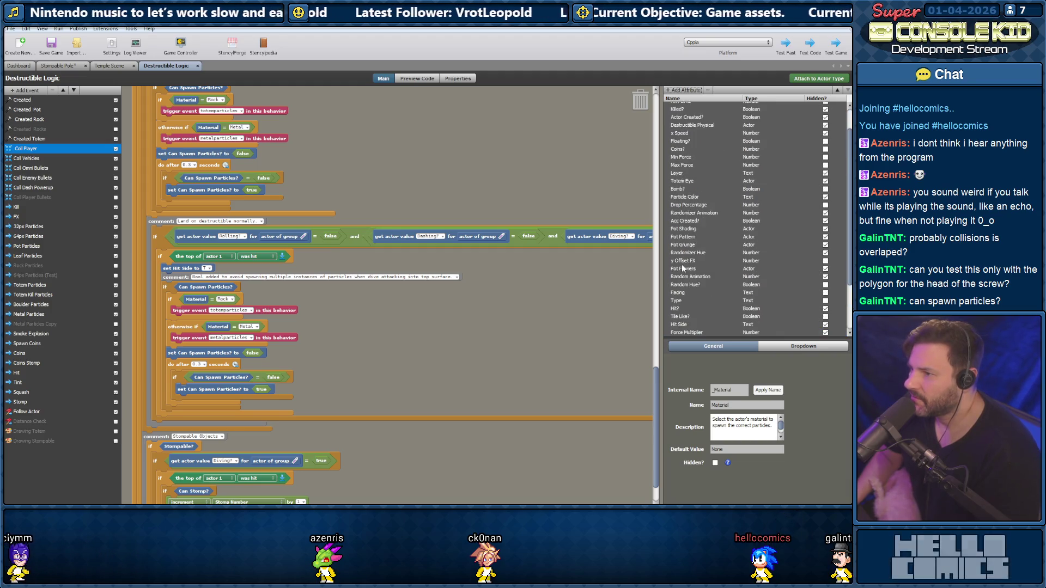
scroll(684, 272, up, 4)
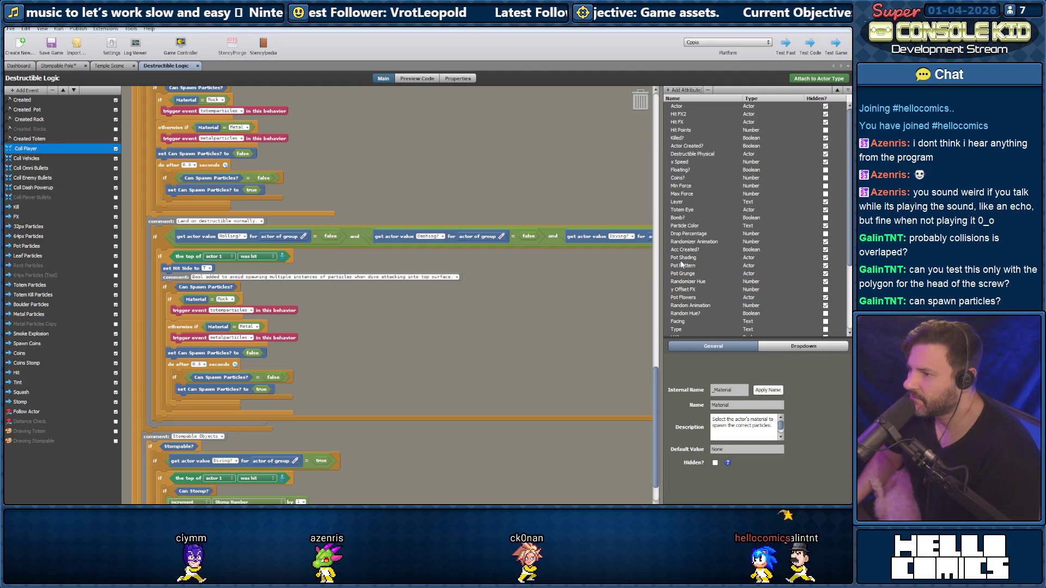
scroll(682, 278, down, 4)
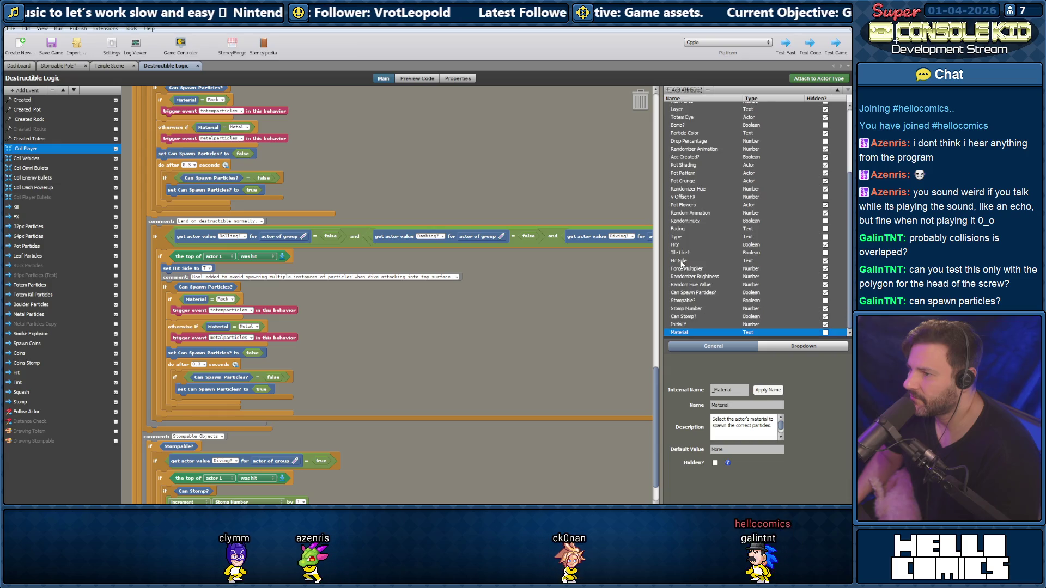
click(683, 294)
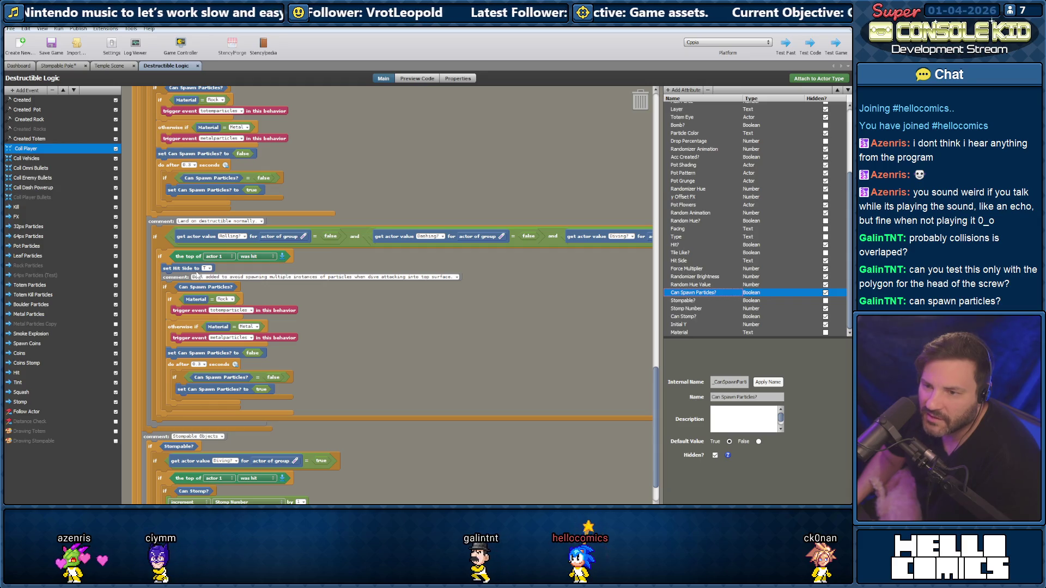
scroll(197, 275, down, 15)
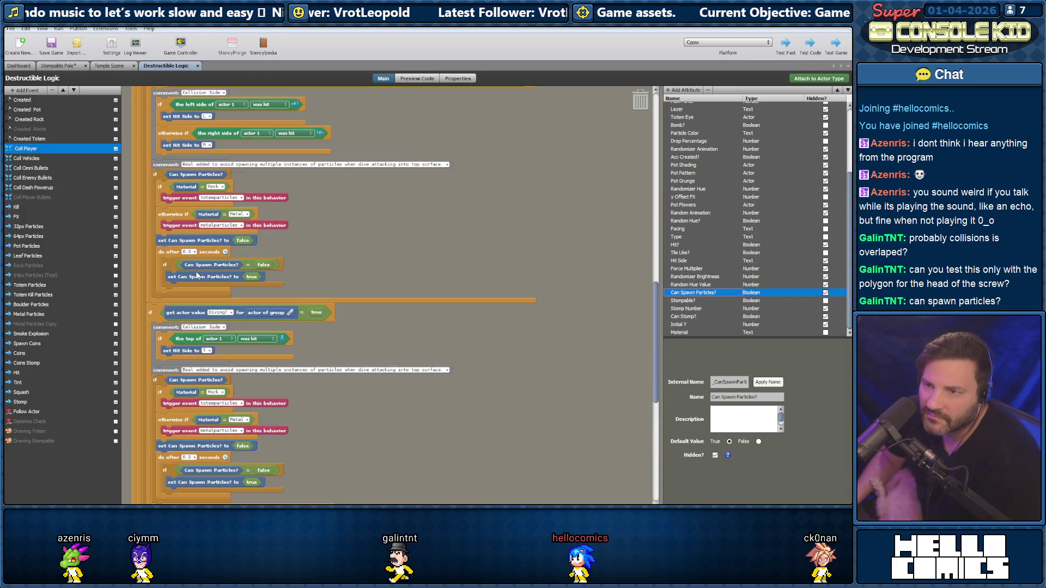
scroll(197, 274, down, 5)
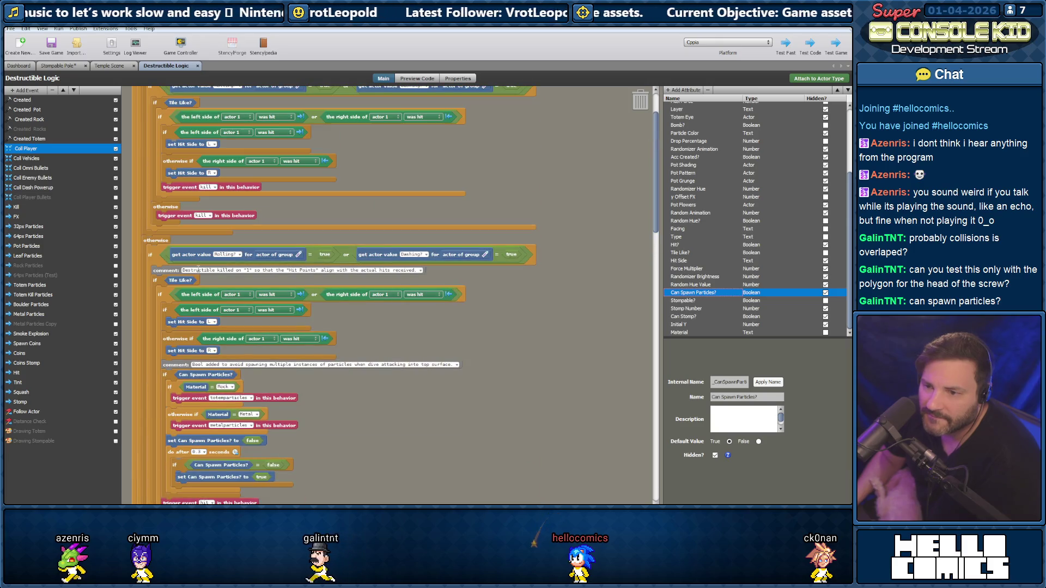
scroll(197, 271, up, 2)
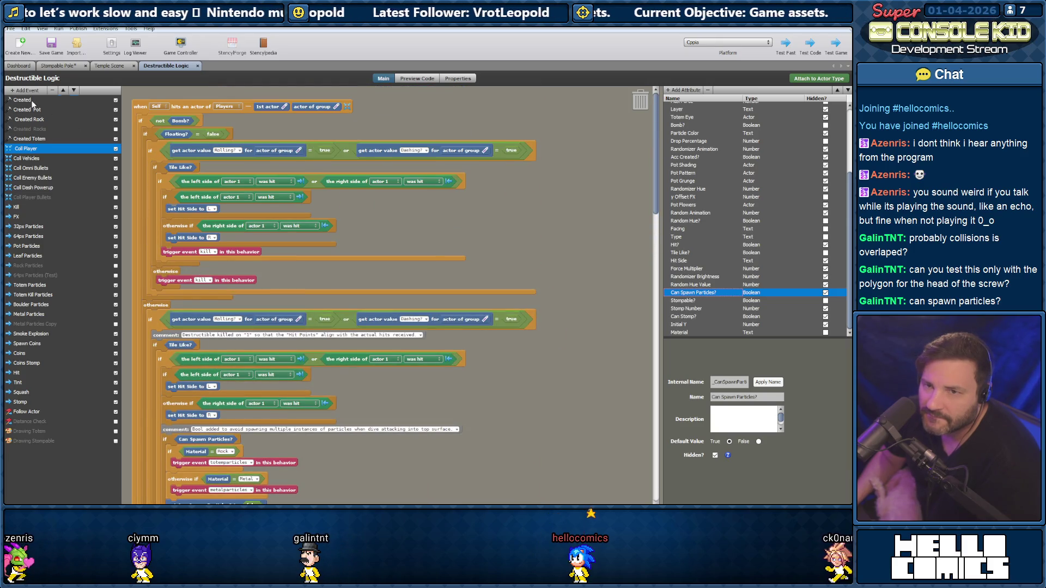
Add 'set Can Spawn Particles? to true' under 'set Initial Y' in Created, then test the Temple Scene
click(32, 101)
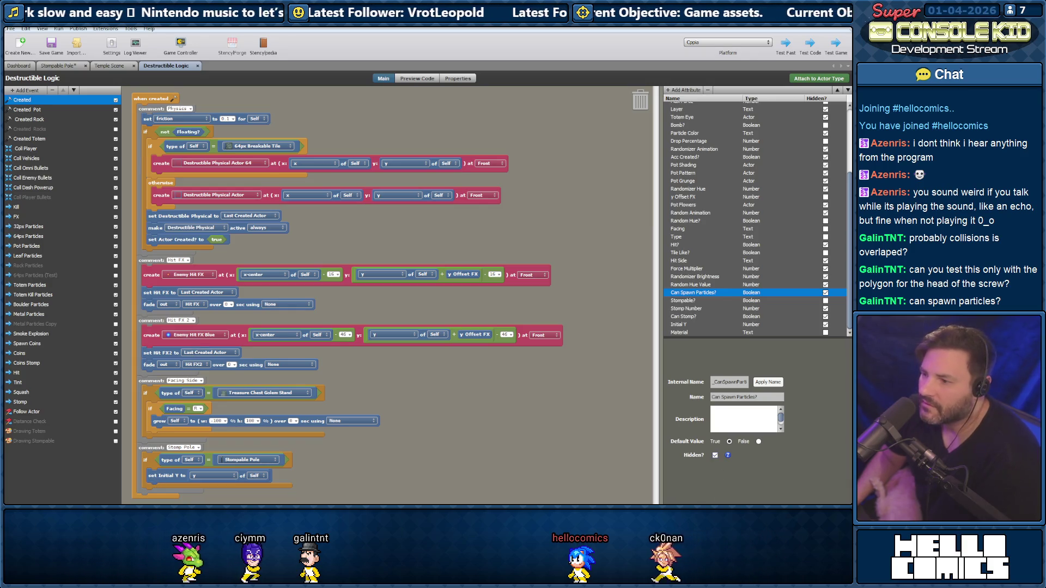
click(599, 404)
click(745, 119)
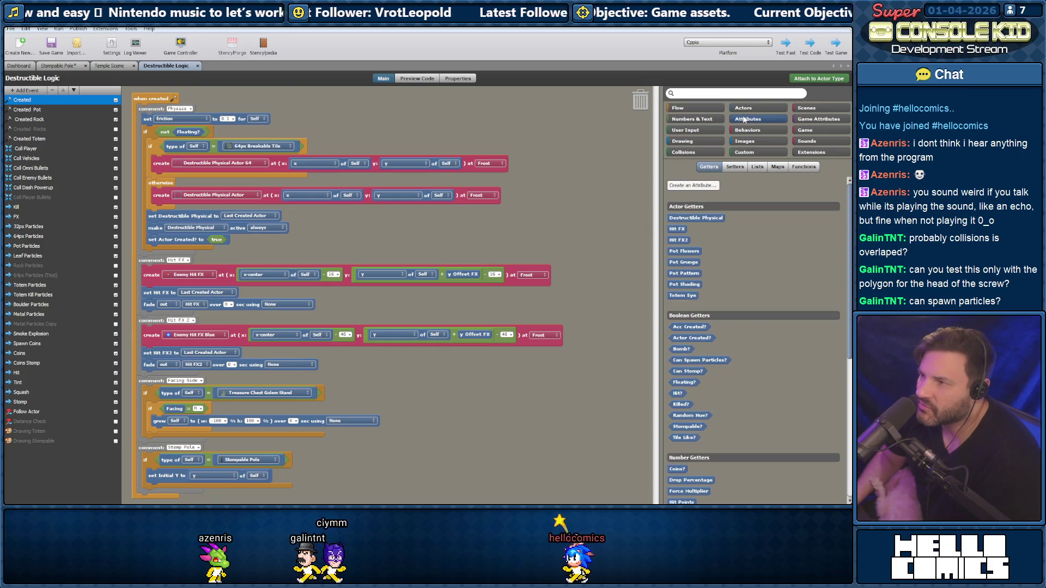
scroll(695, 271, down, 3)
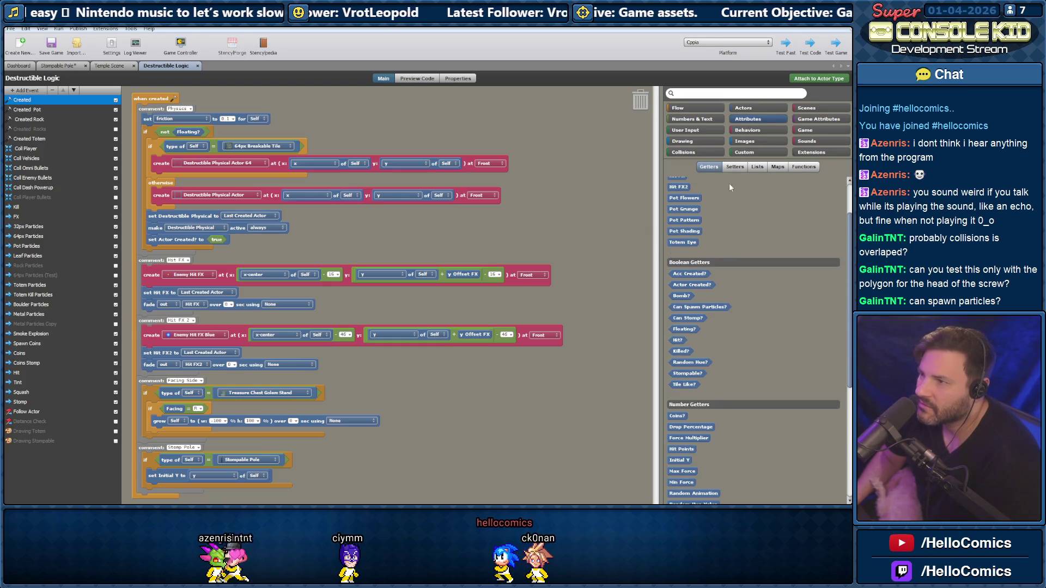
click(737, 167)
drag(703, 390, 230, 484)
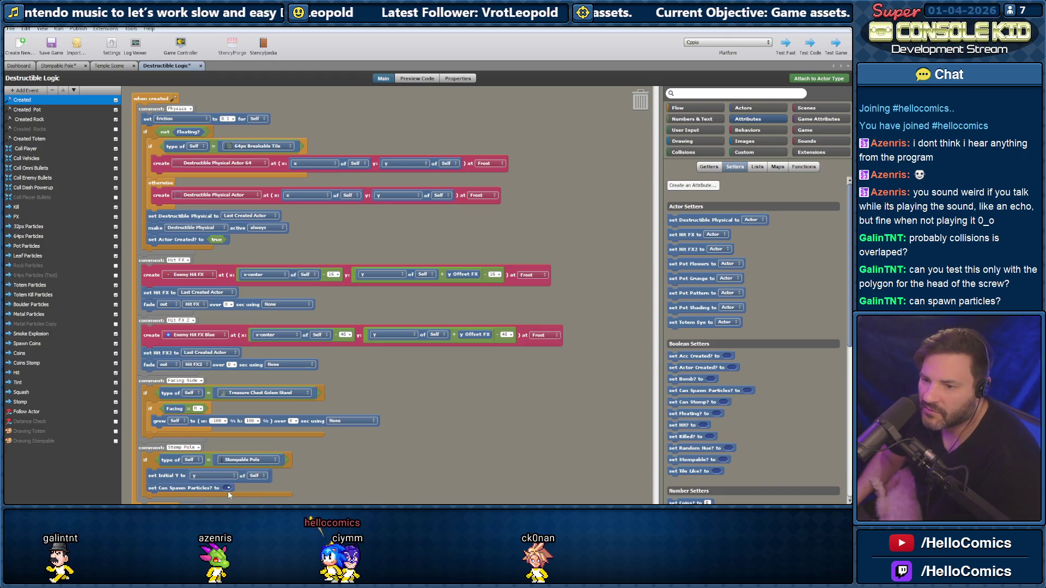
click(228, 488)
mouse_move(257, 377)
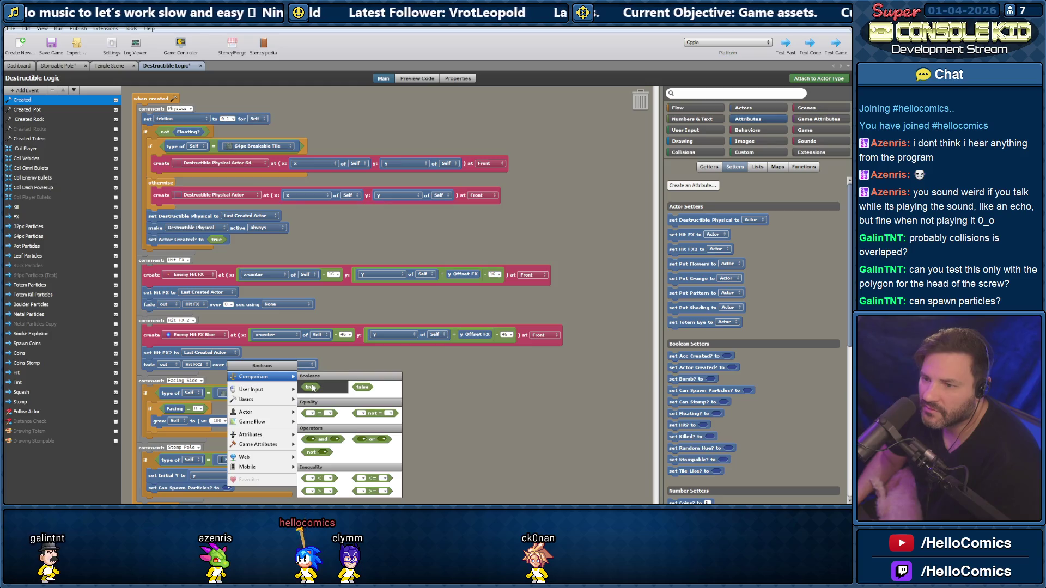
click(311, 388)
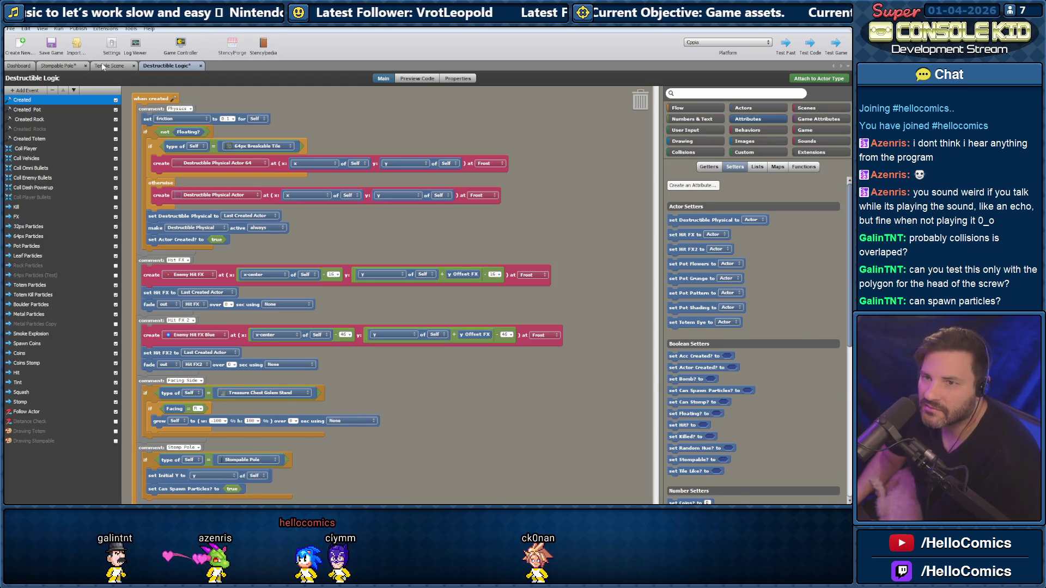
click(109, 65)
click(827, 79)
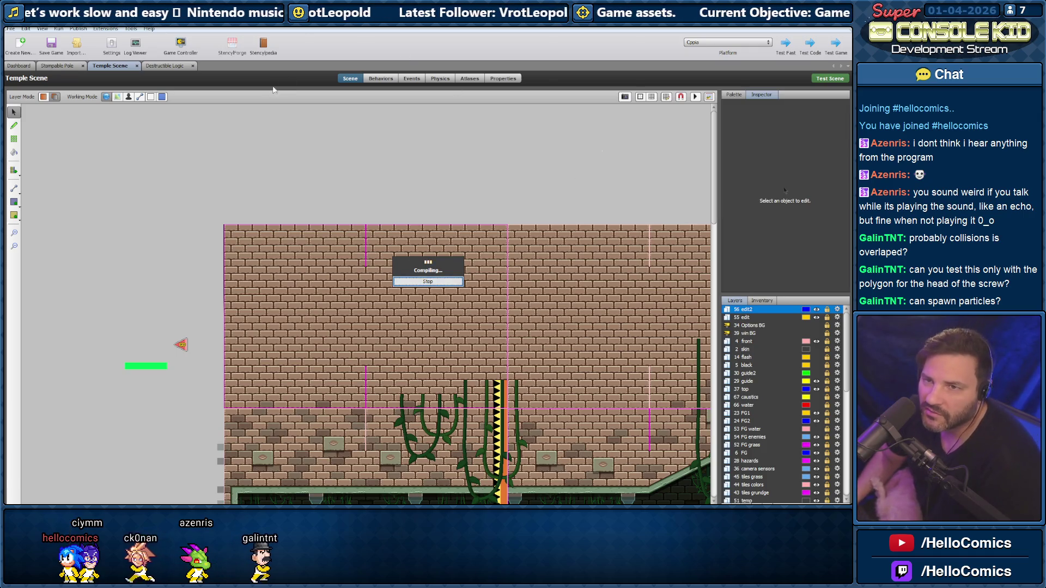
Return to Destructible Logic while the Temple Scene compiles, then close the finished test game
click(180, 66)
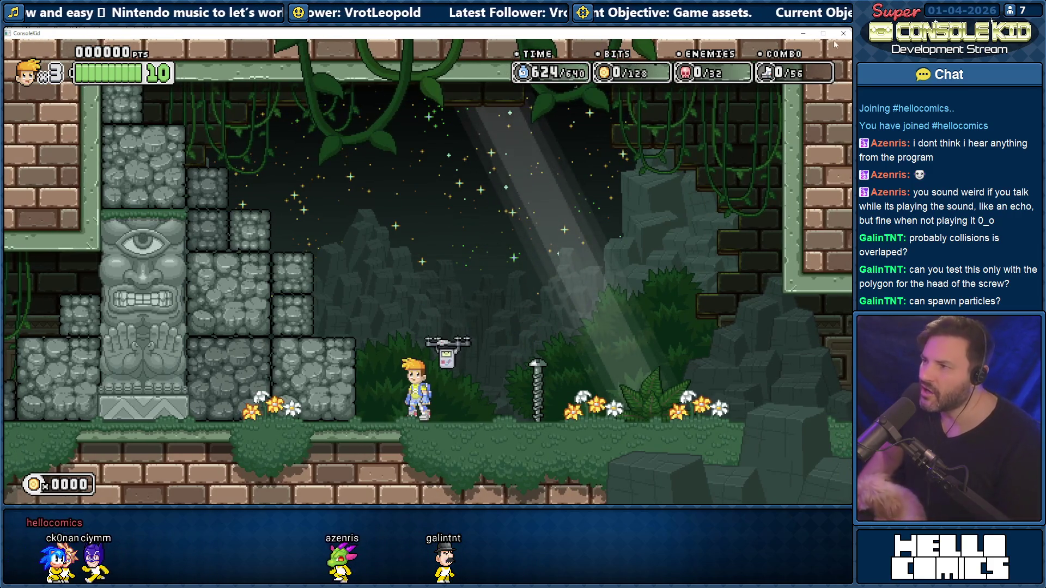
key(alt+F4)
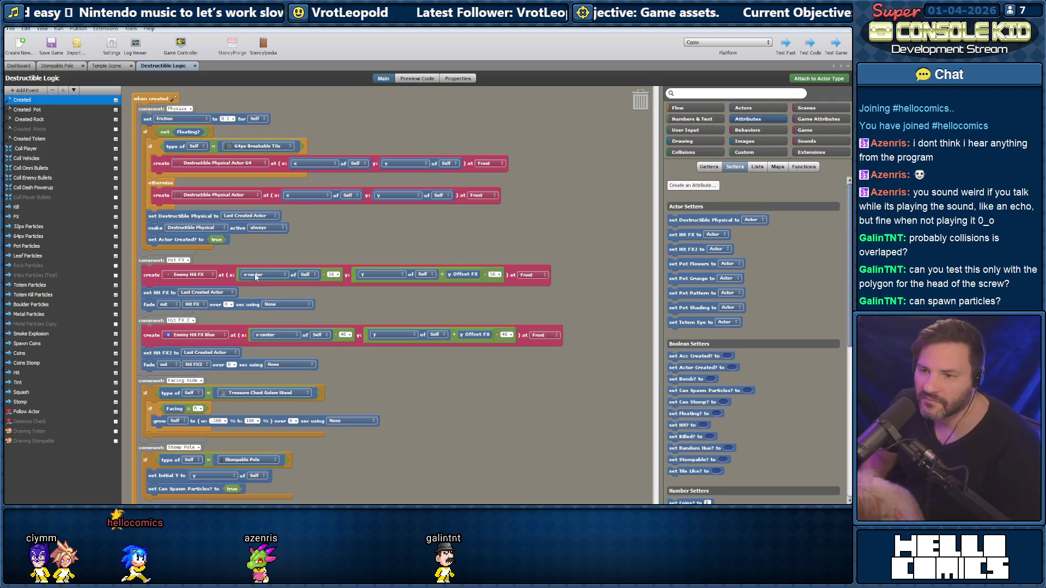
Activate the greyed Hit Side debug-text blocks in Drawing Stompable, then go to the Dashboard
click(40, 432)
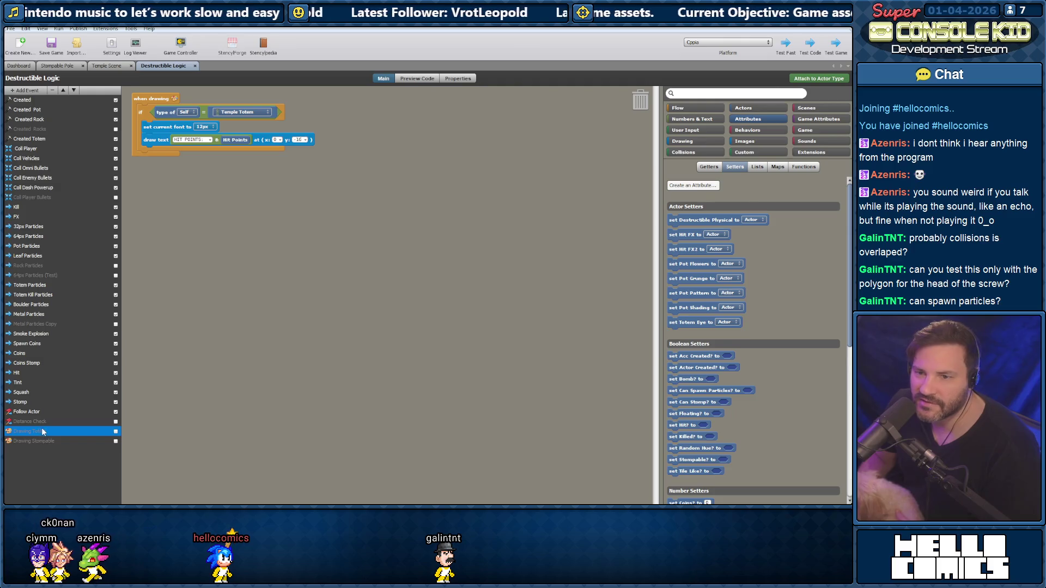
click(30, 442)
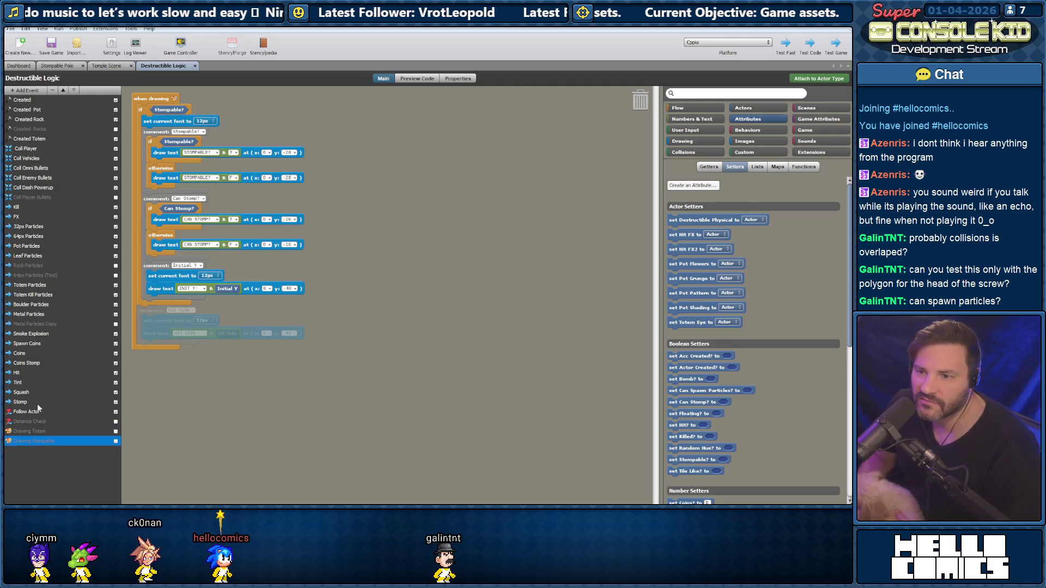
right_click(156, 309)
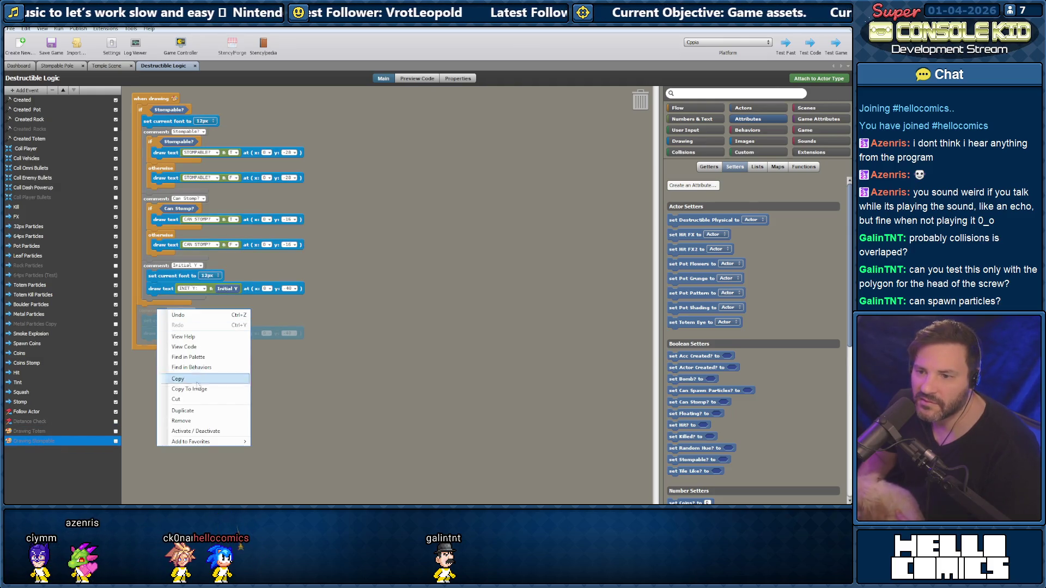
click(190, 432)
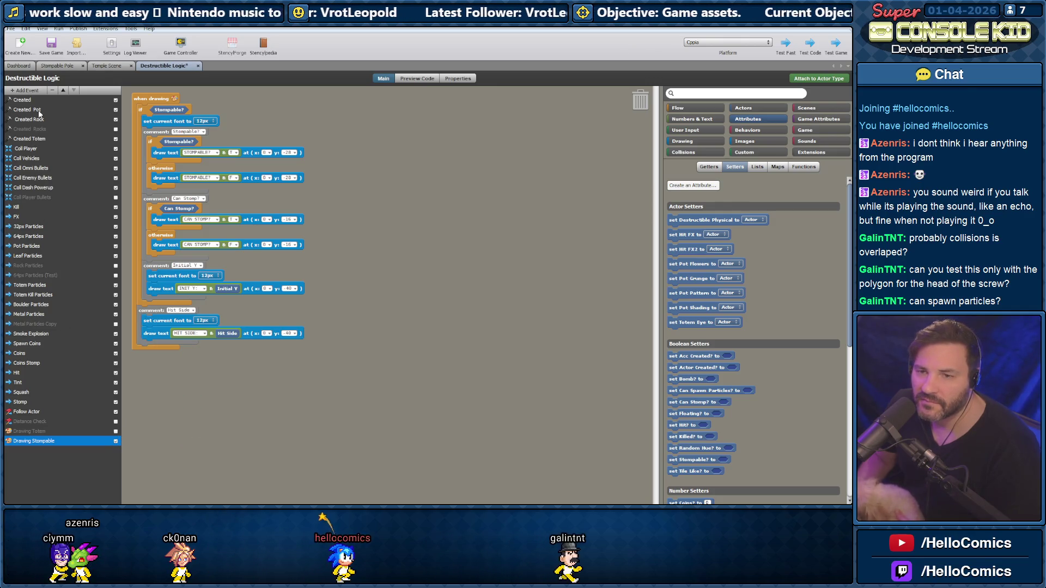
click(22, 100)
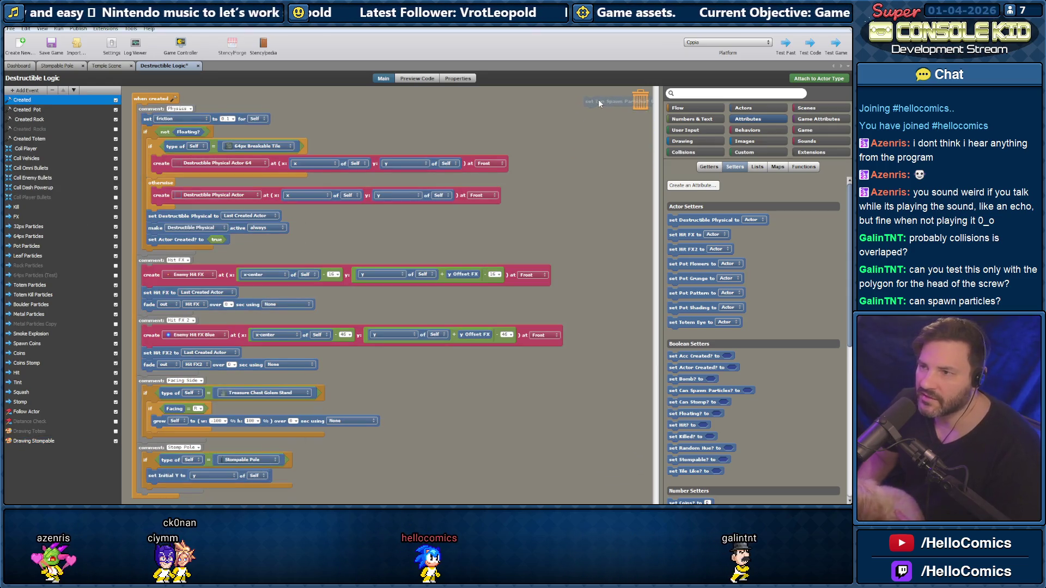
click(18, 65)
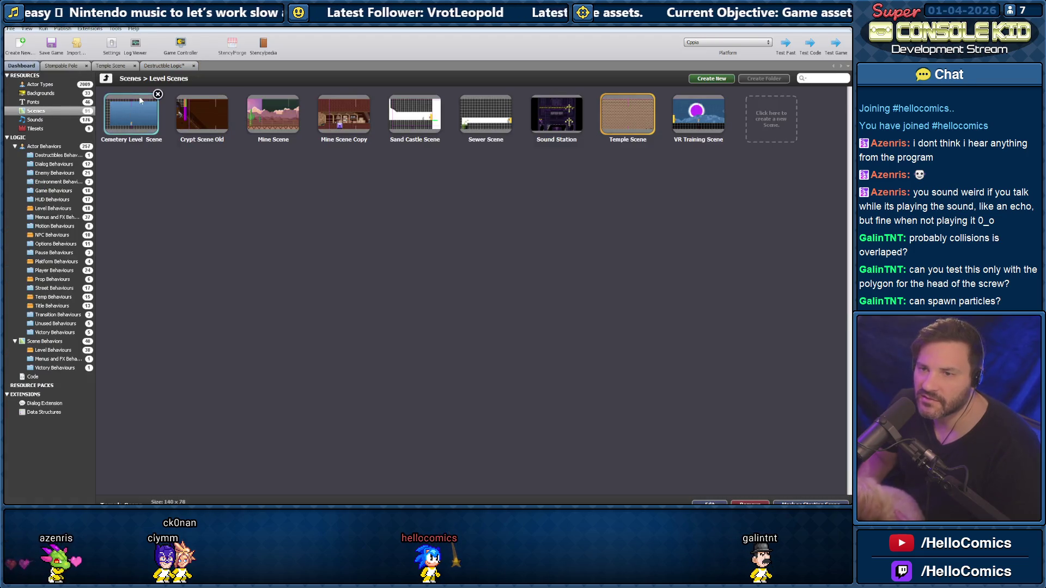
Open Rogue Scene 2 from the Rogue Scenes folder, test-run it, then close the game
click(107, 79)
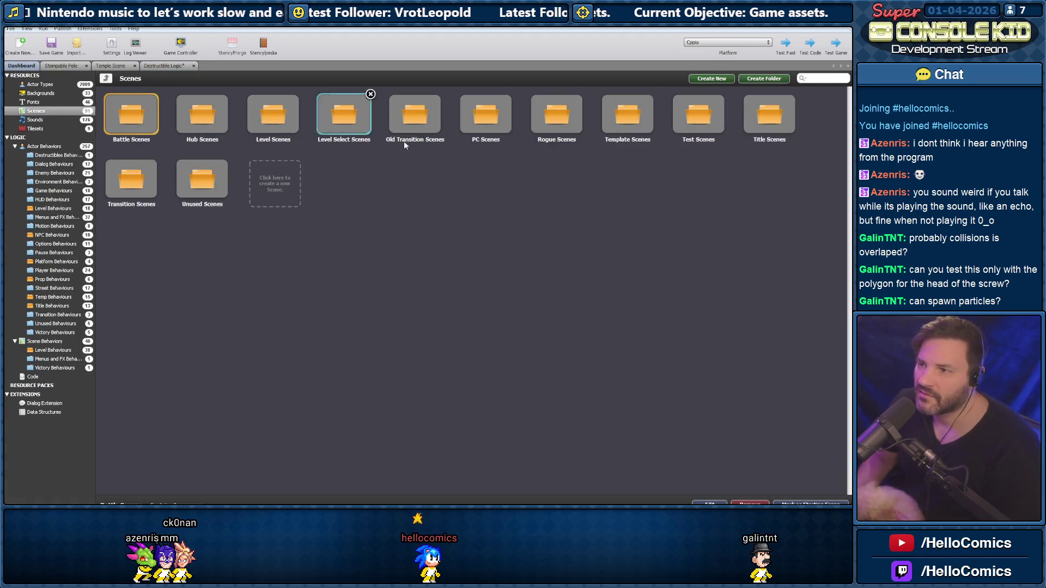
double_click(572, 117)
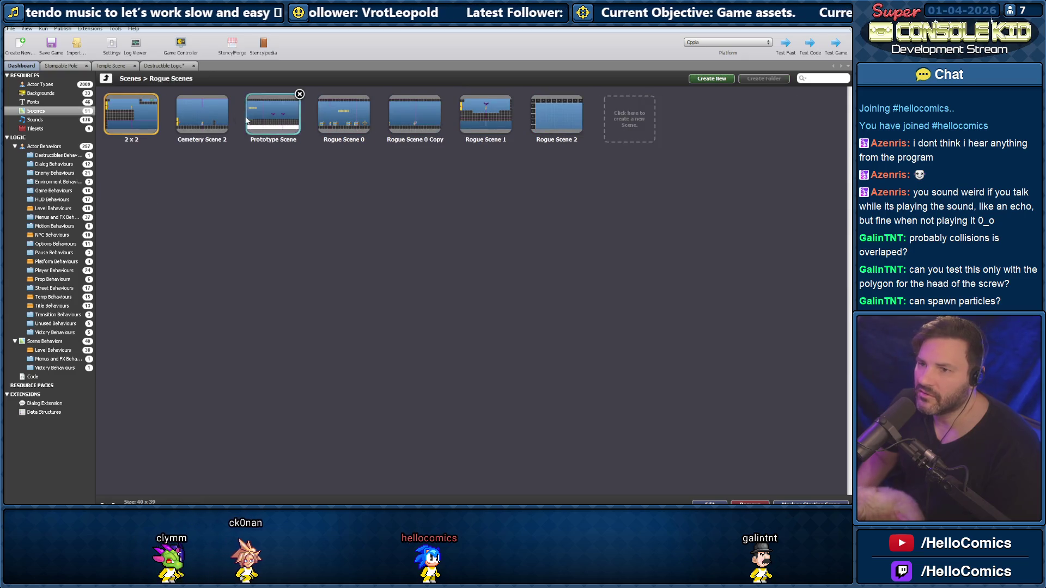
double_click(555, 115)
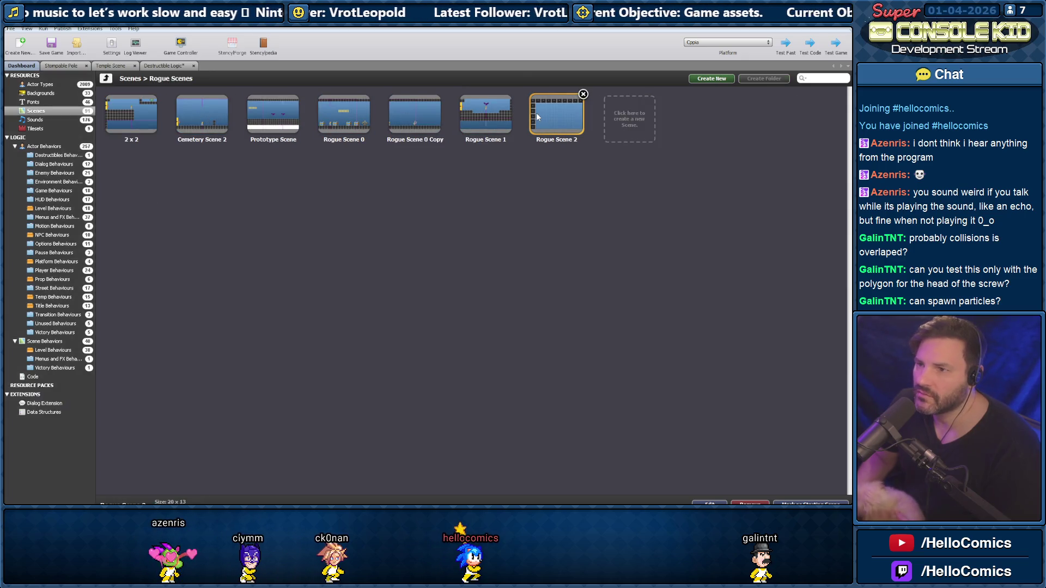
key(ctrl+s)
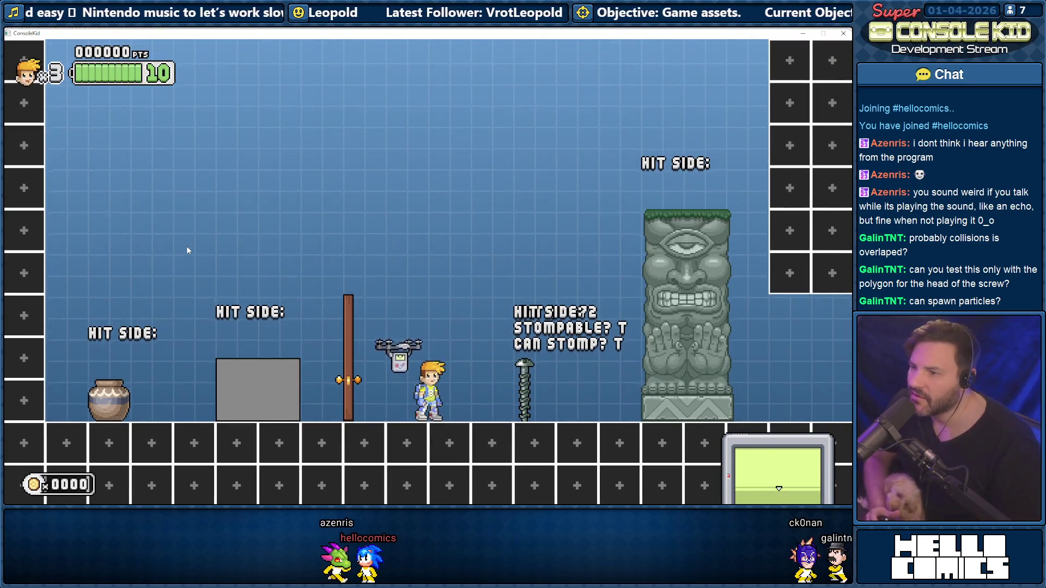
click(842, 34)
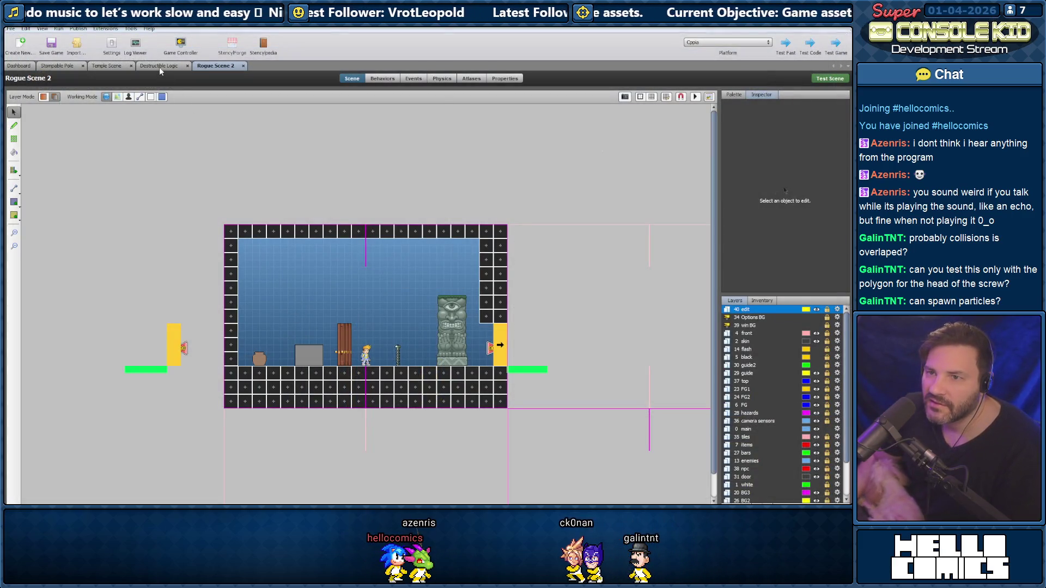
Nudge the 'draw text HIT SIDE' block in Drawing Stompable, then test Rogue Scene 2 again
click(160, 66)
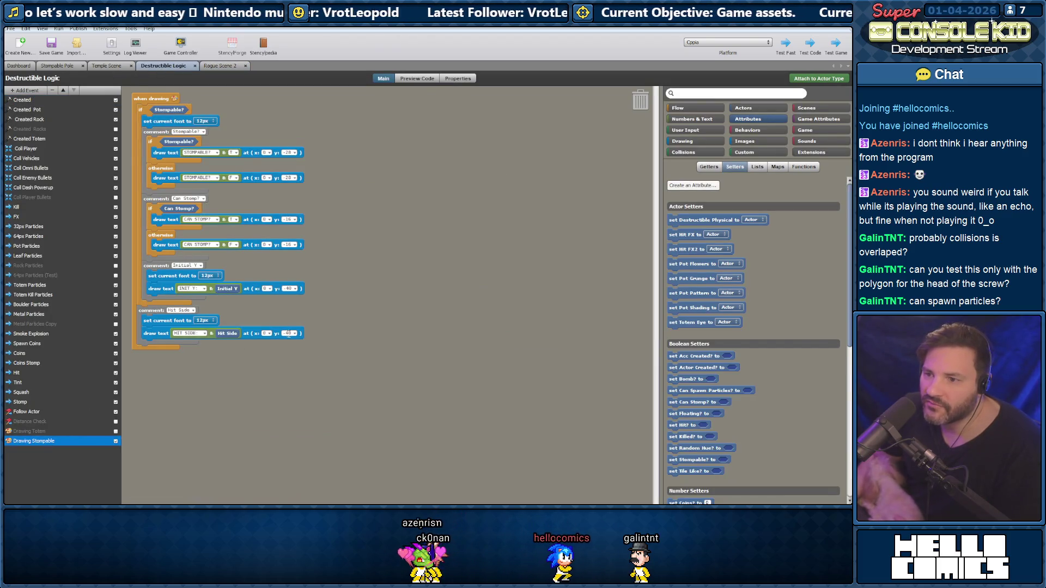
drag(289, 340, 284, 340)
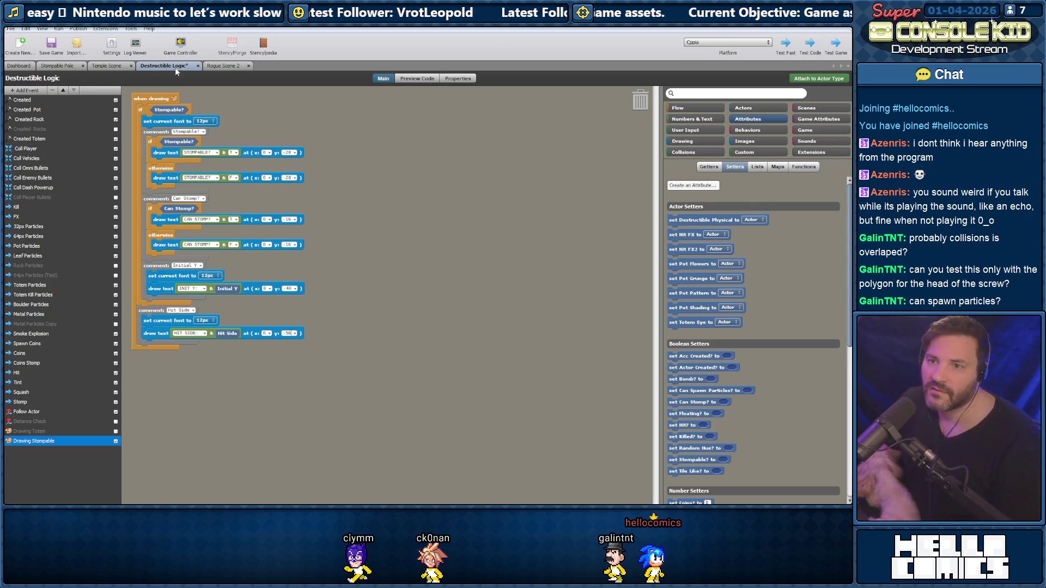
click(222, 66)
click(827, 80)
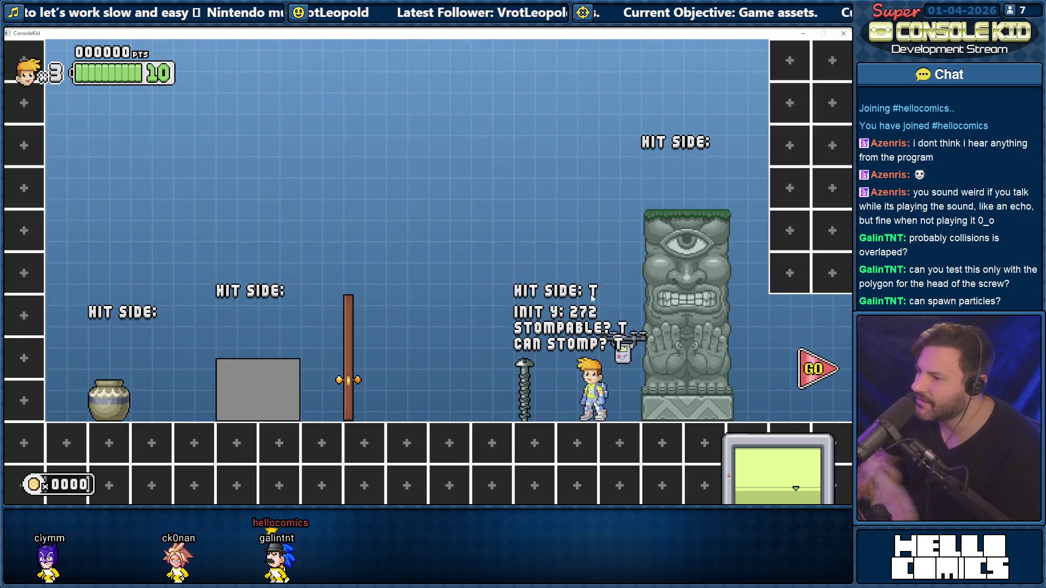
Jump onto the screw, then run into it from its left and right sides
key(space)
key(Left)
key(Left)
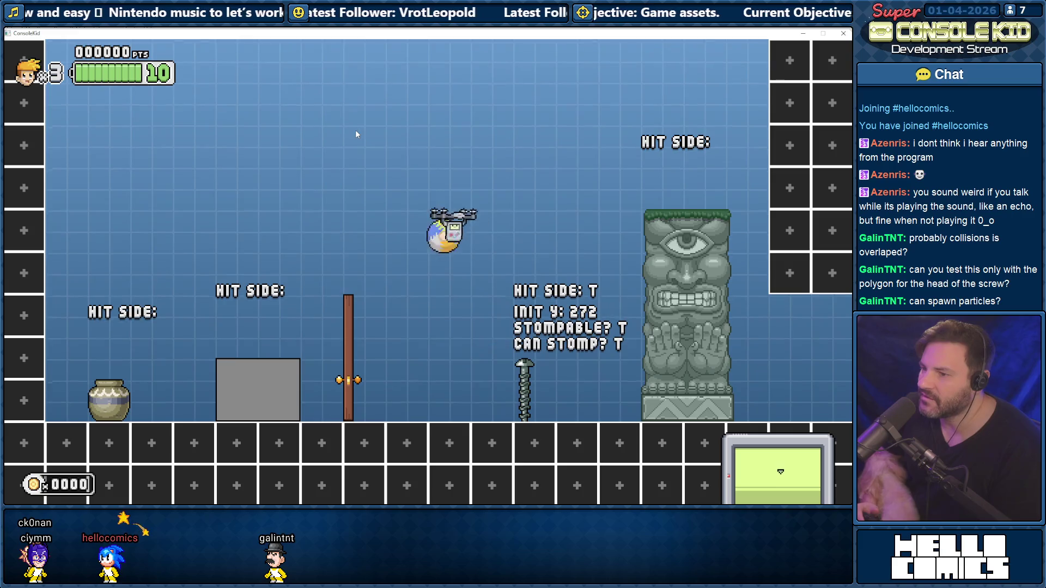
key(Right)
key(space)
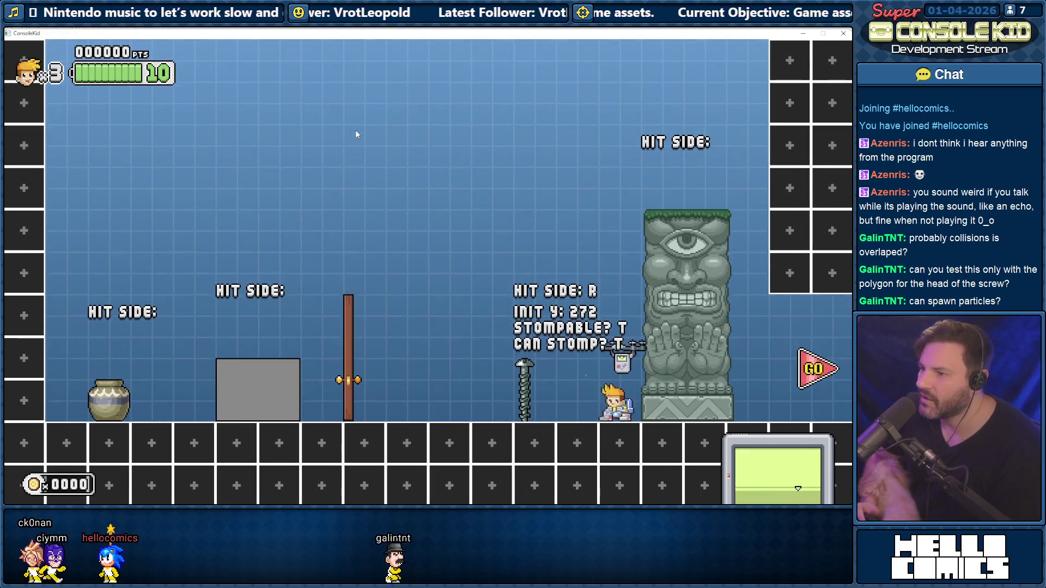
key(Right)
key(Left)
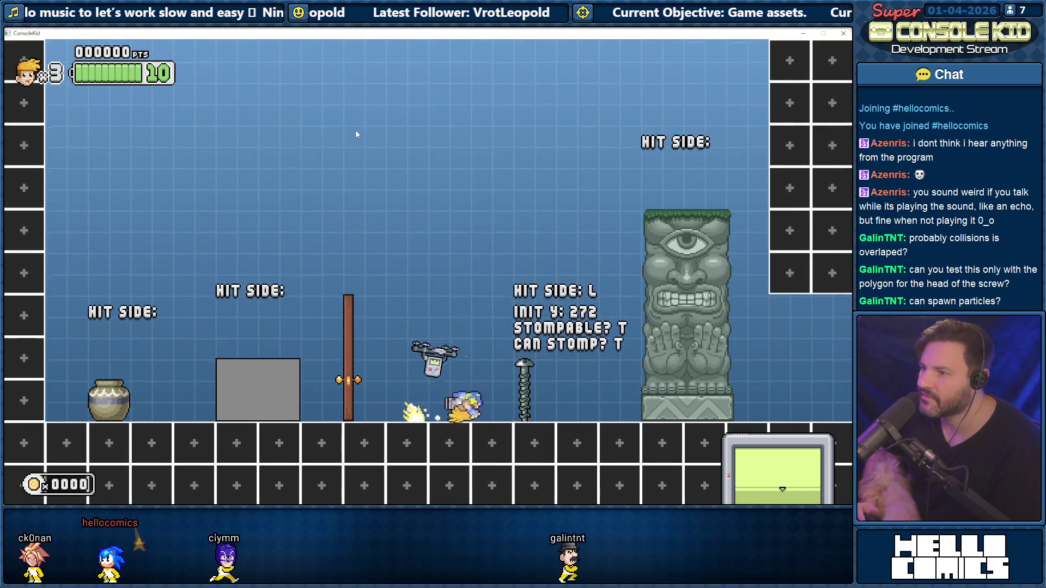
key(Right)
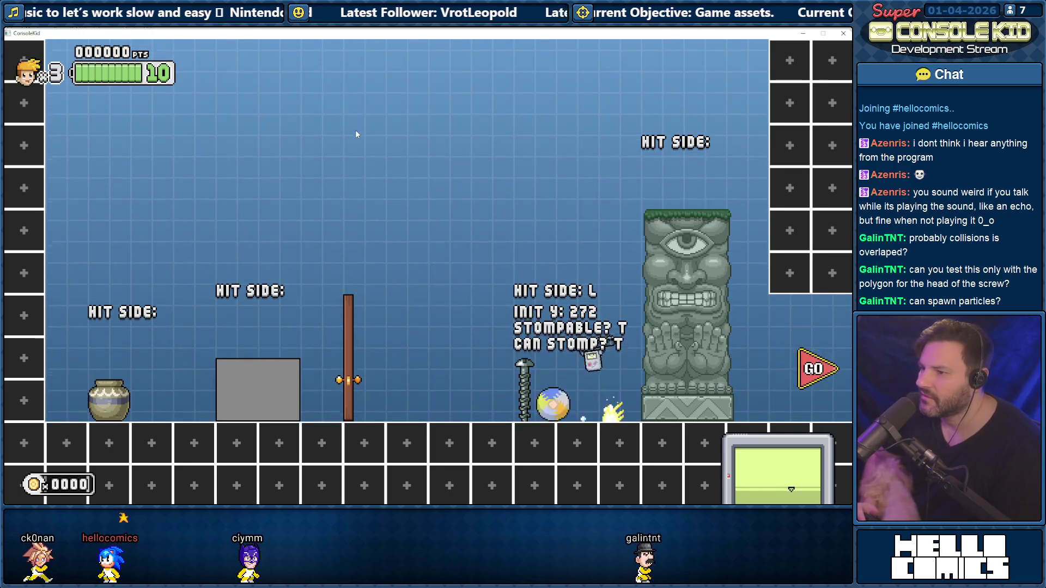
Jump up toward the drone, then run right and leap onto the screw before closing the test
key(space)
key(Left)
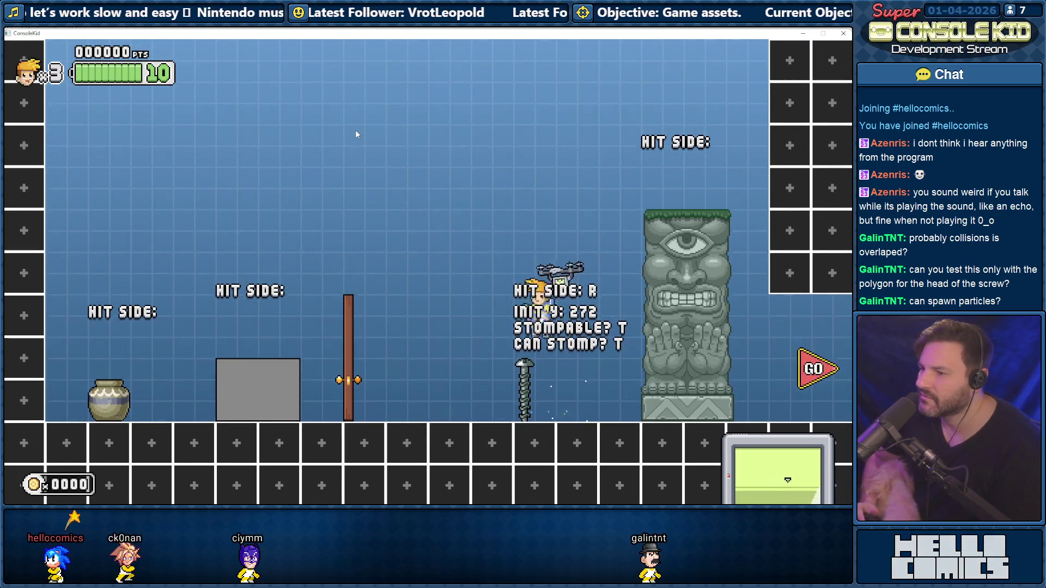
key(Left)
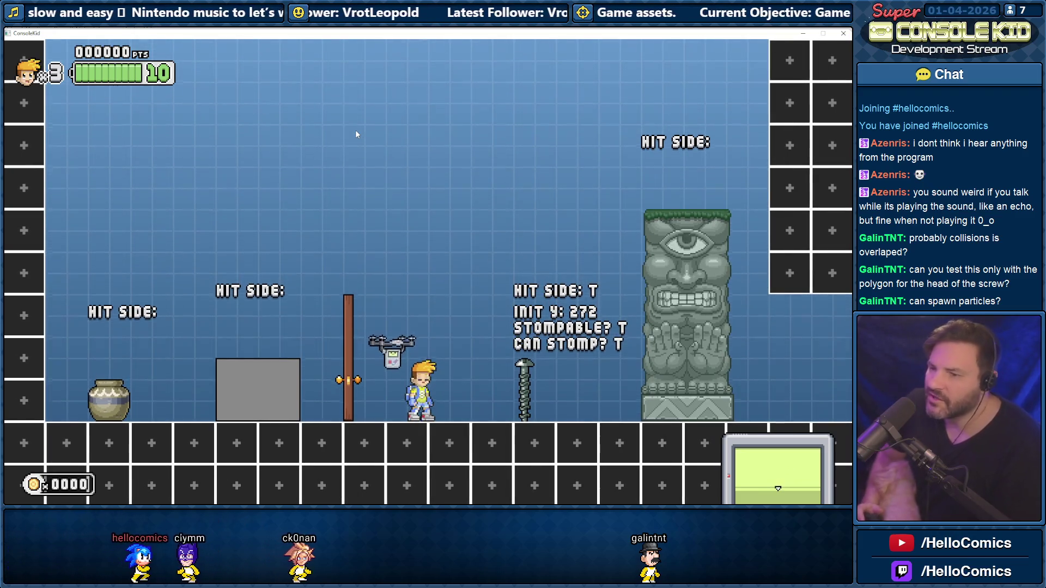
key(Right)
key(space)
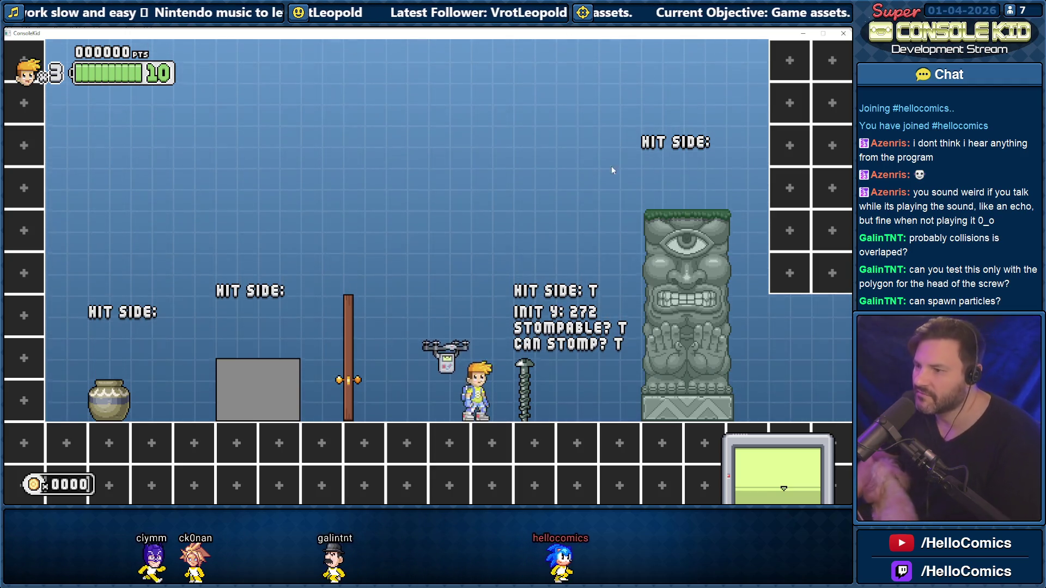
click(844, 35)
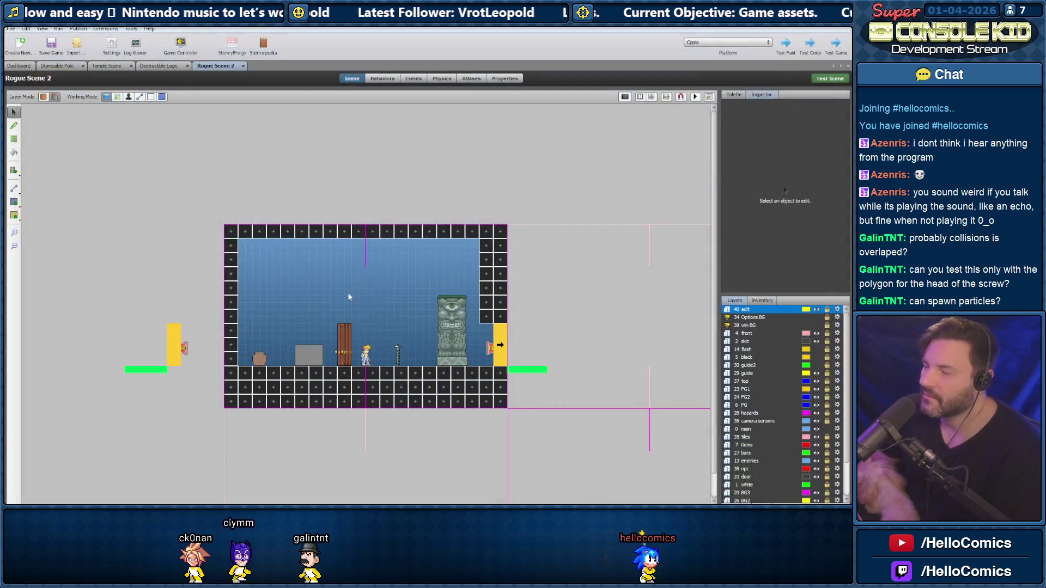
Review the Destructible Logic and Temple Scene behaviours and events, then show the Stompable Pole's 100 ms Default animation
click(158, 66)
click(117, 66)
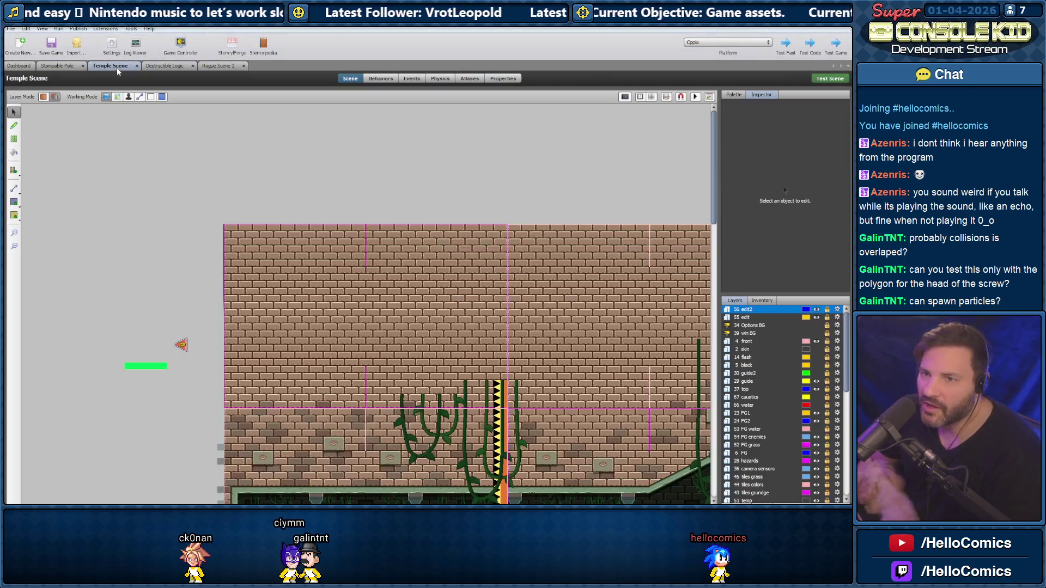
click(71, 66)
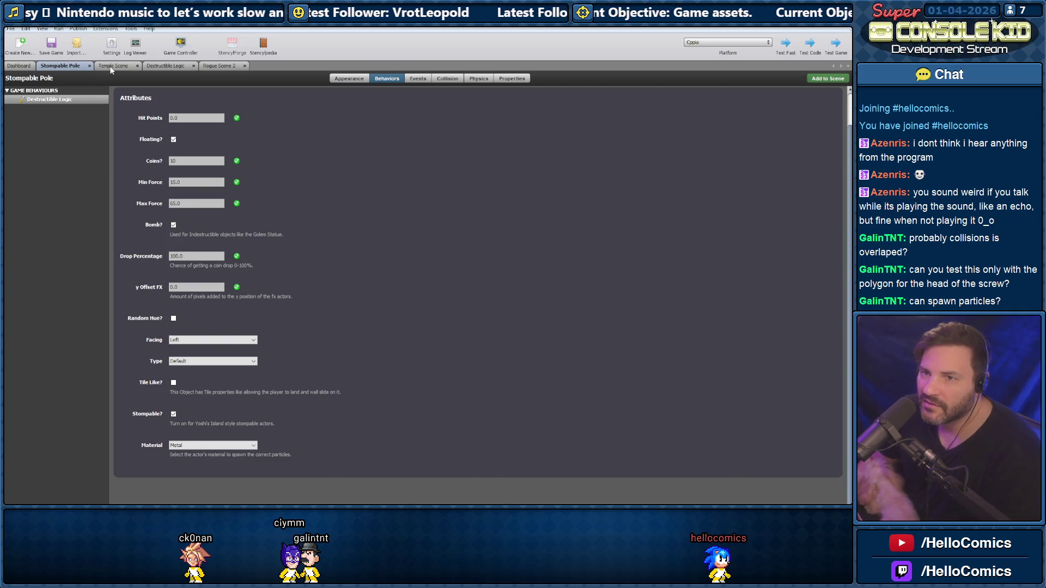
click(113, 66)
click(378, 77)
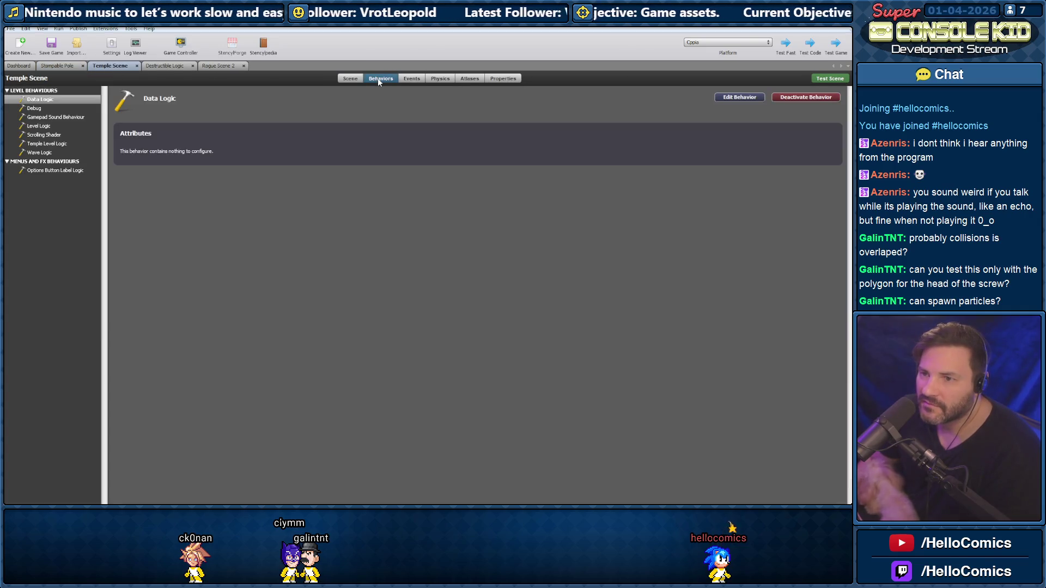
click(411, 78)
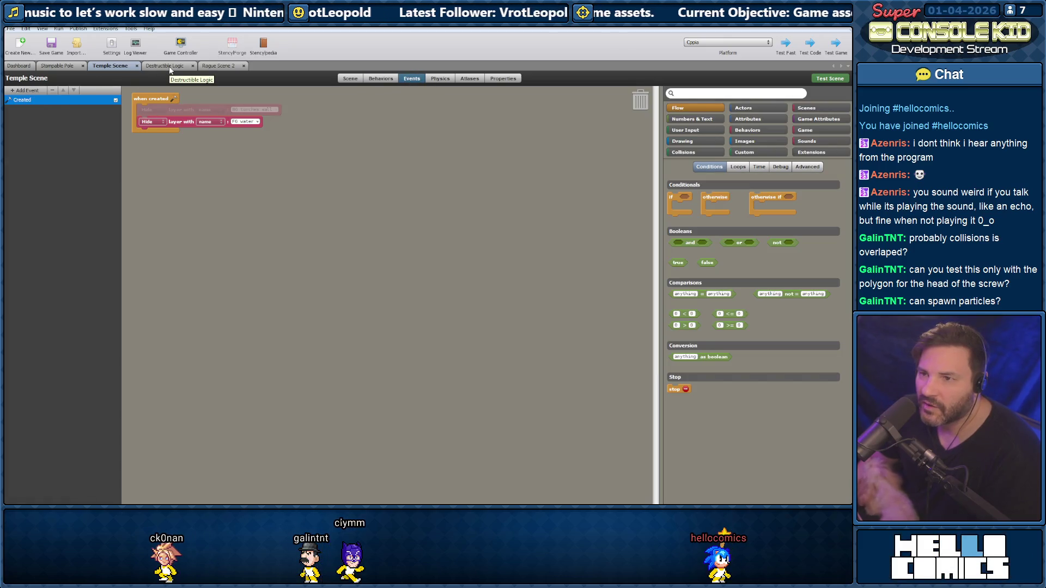
click(59, 66)
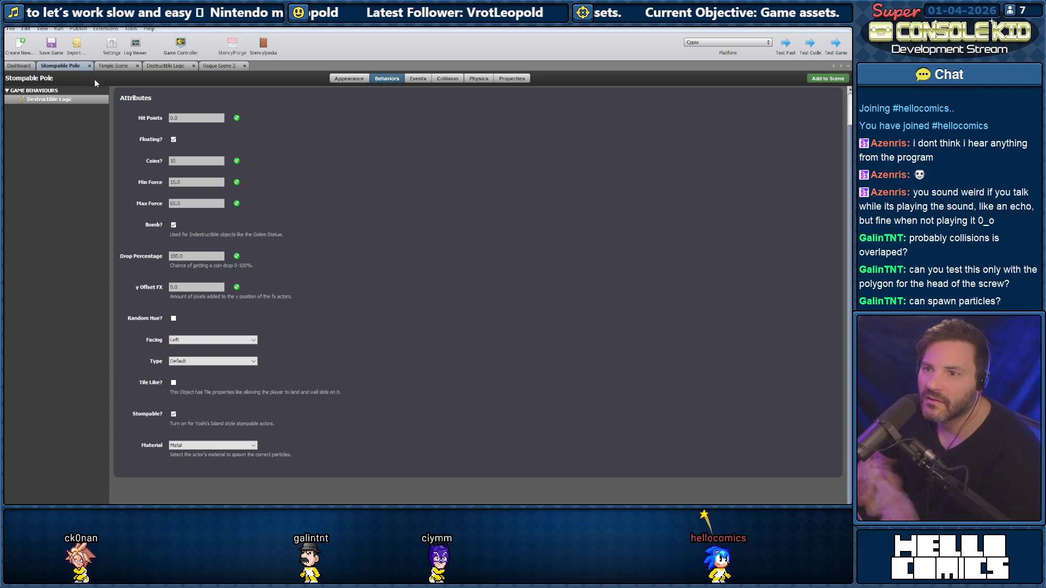
click(343, 80)
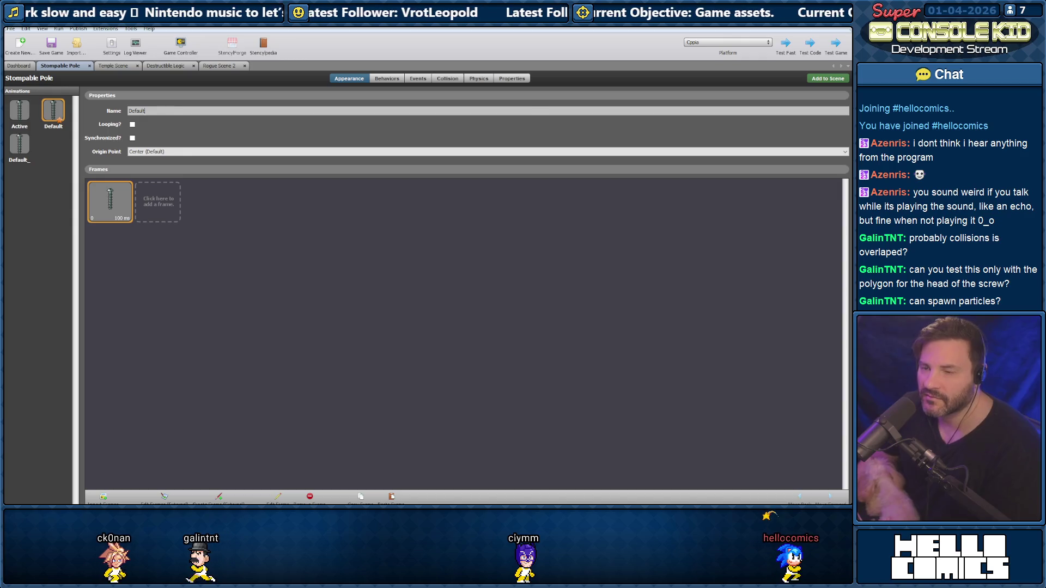
Rename the pole's Default animation to 'Default poly'
text(poly)
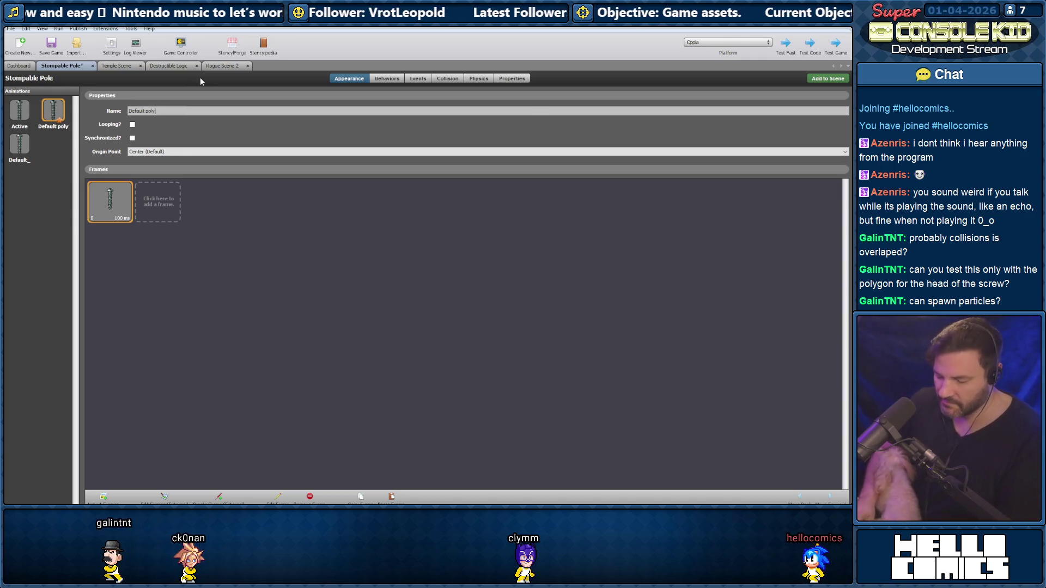
click(18, 145)
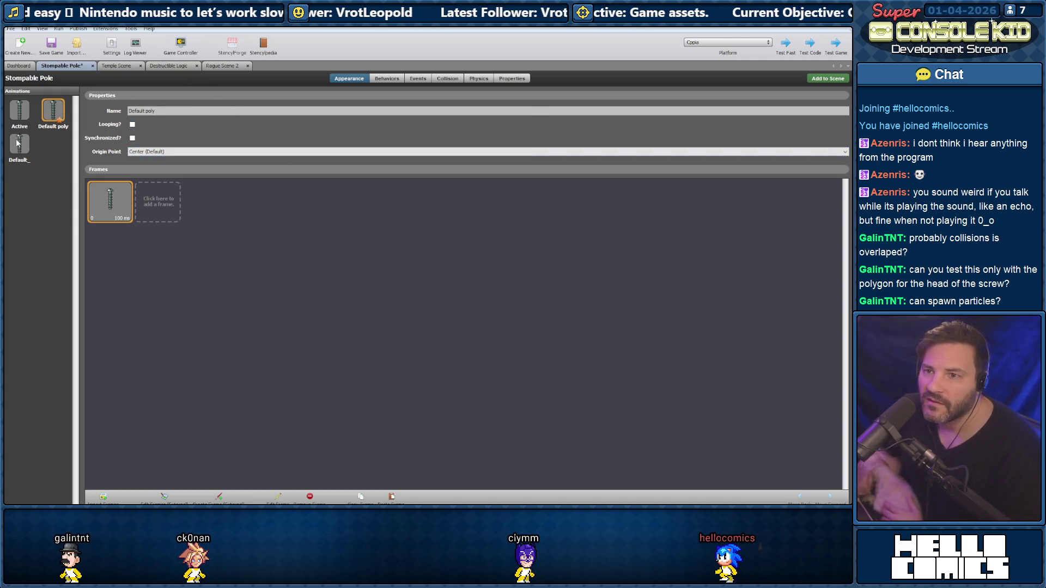
click(53, 112)
Compare the animations' collision boxes, tidy the animation name, and go back to Rogue Scene 2
click(447, 78)
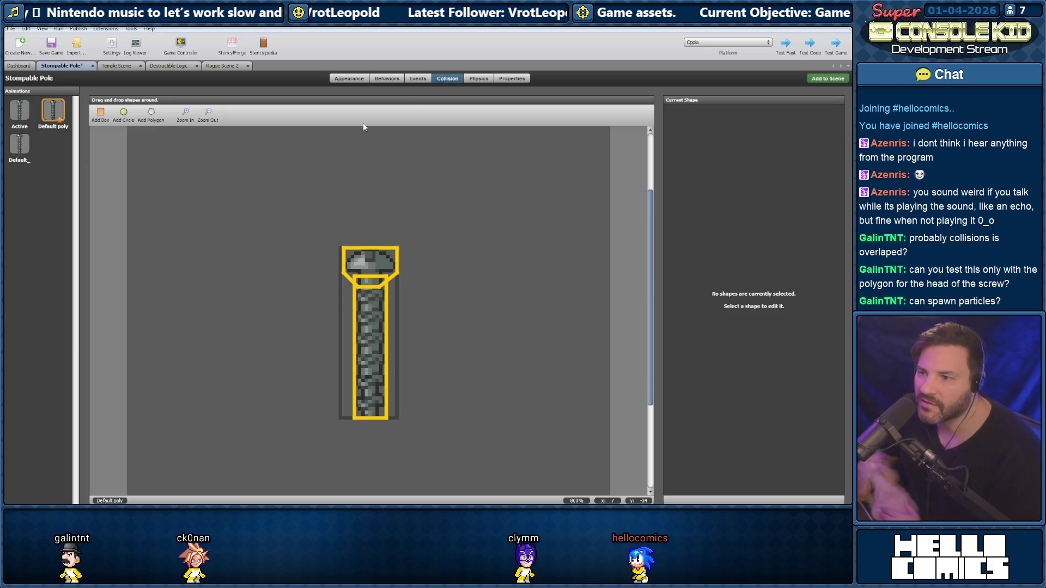
click(22, 150)
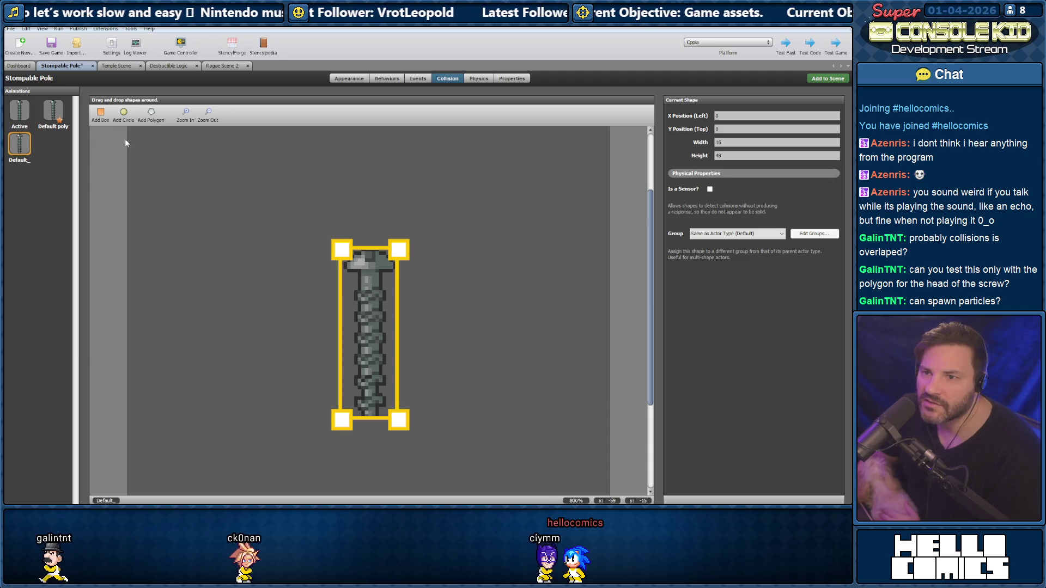
click(350, 79)
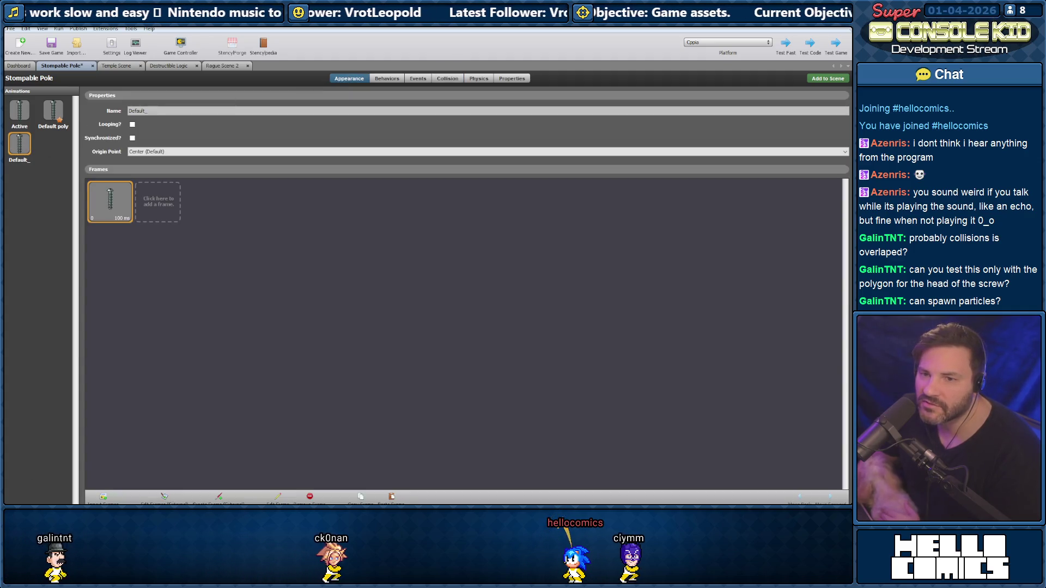
click(147, 111)
key(BackSpace)
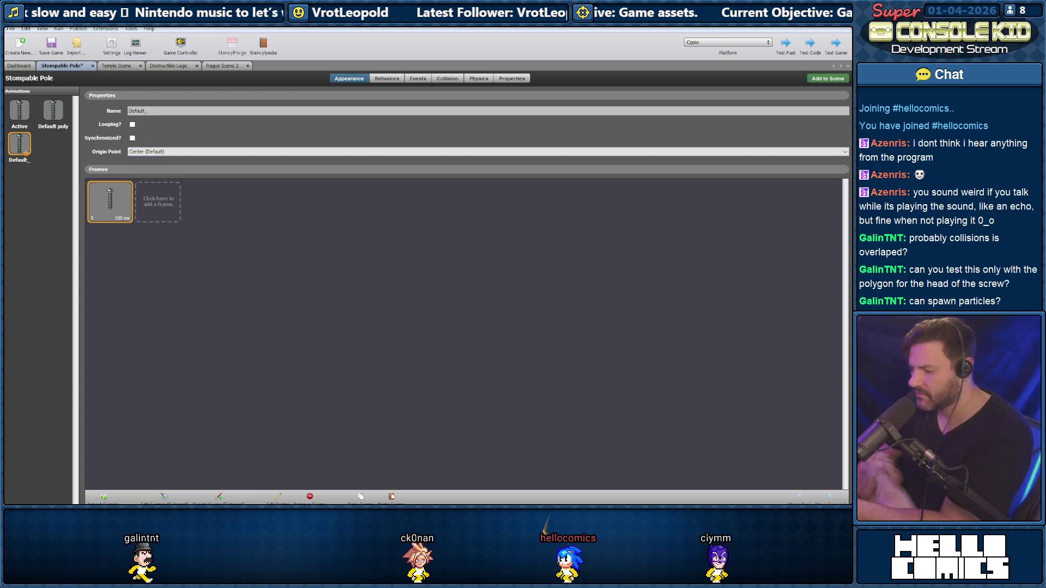
click(206, 66)
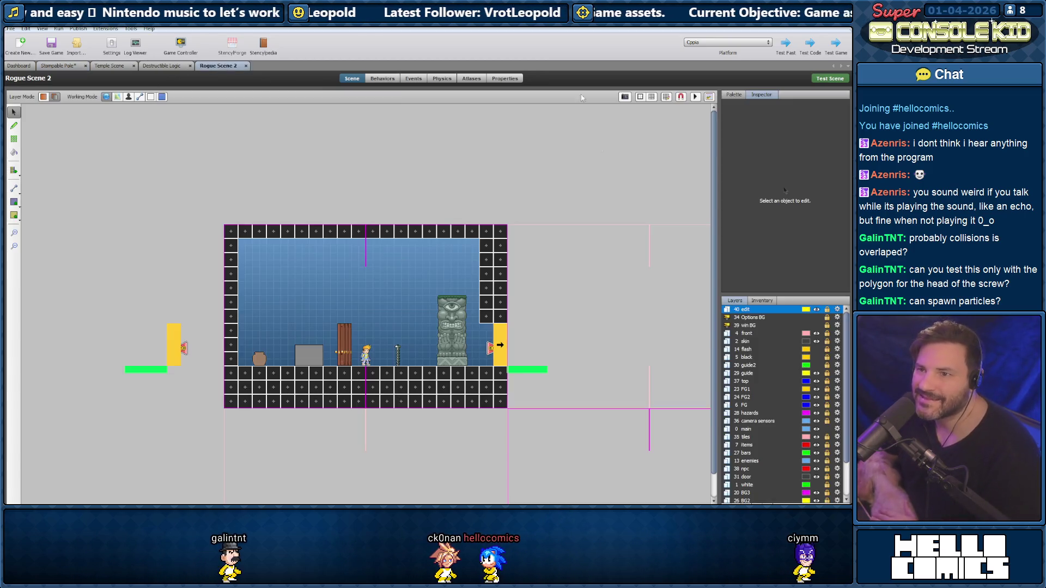
Save and build a Rogue Scene 2 test, then run the player right toward the screw
key(ctrl+s)
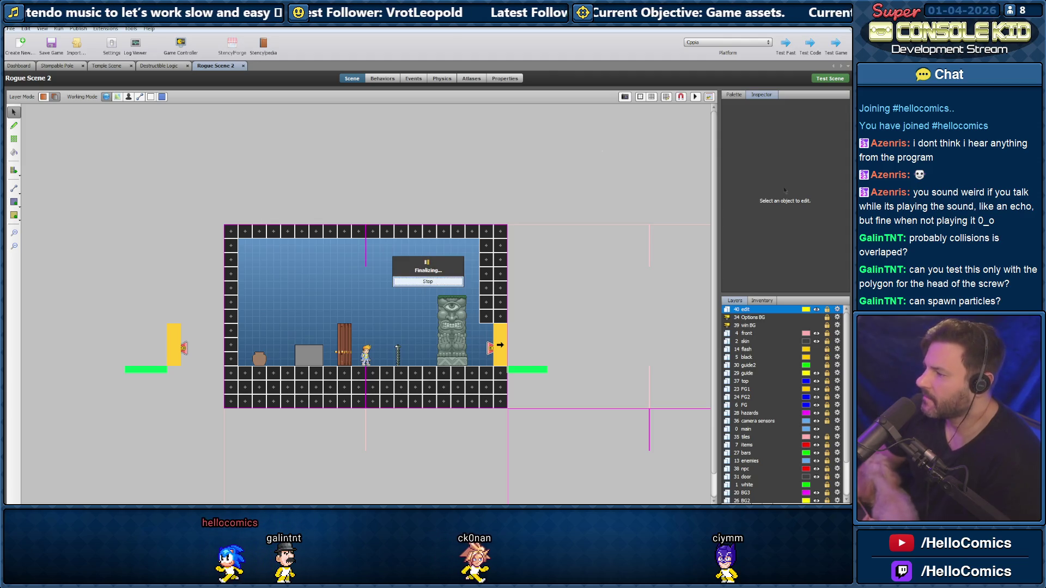
key(alt+Tab)
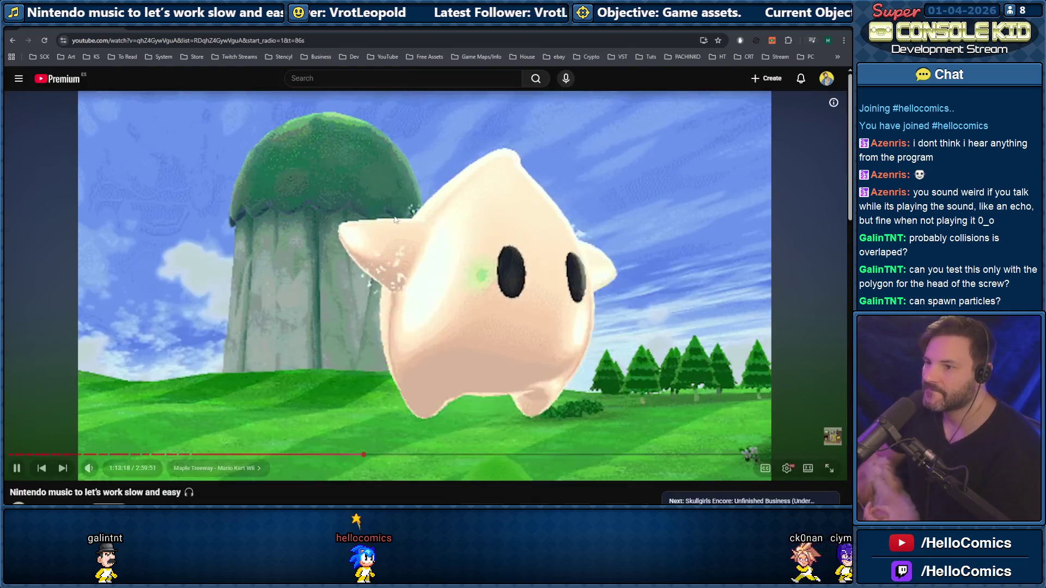
key(alt+Tab)
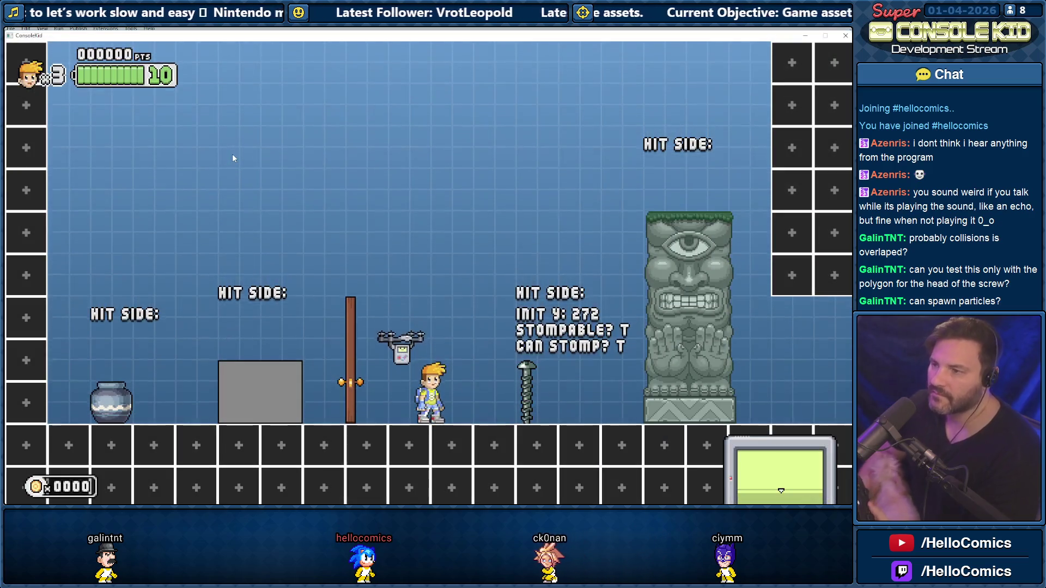
key(Right)
key(space)
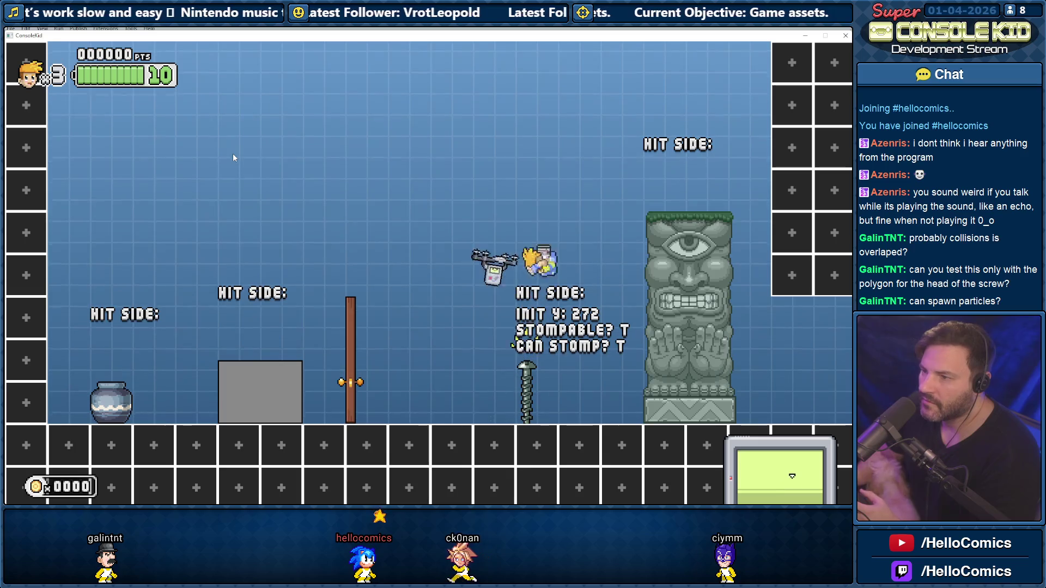
Jump around the drone and drop onto the screw until its readout shows Hit Side T
key(Left)
key(space)
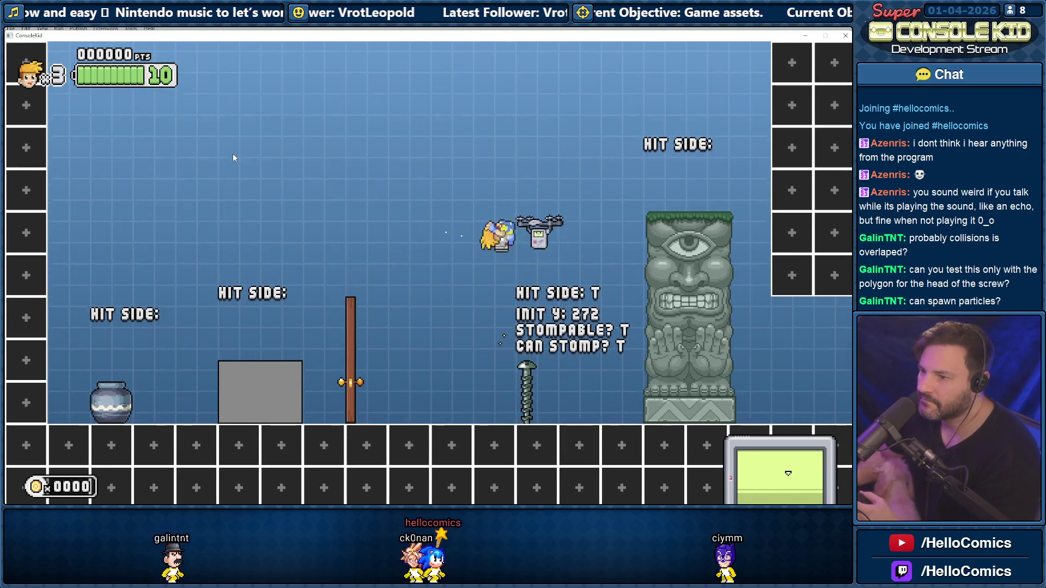
key(Right)
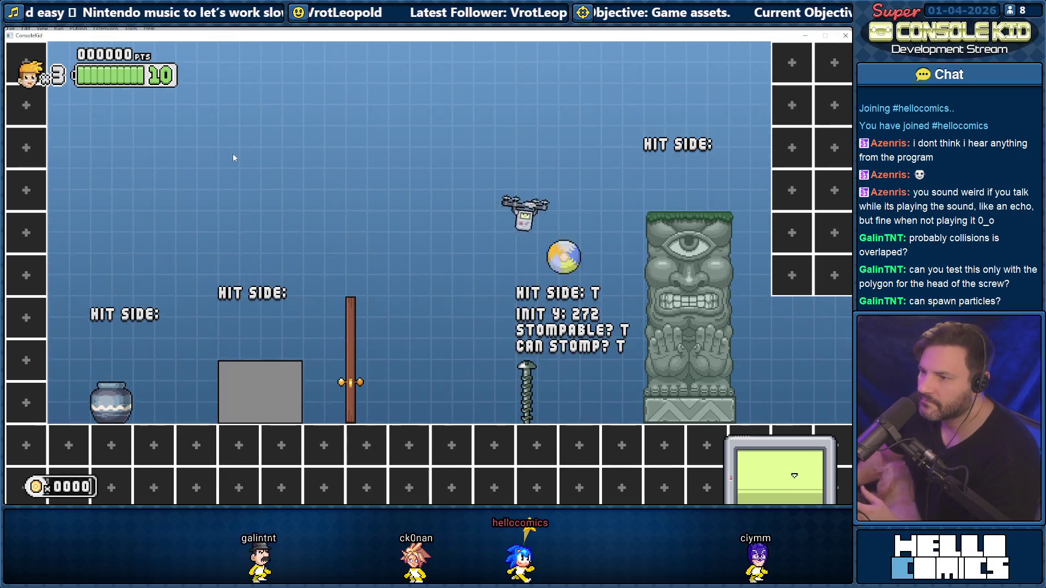
key(Left)
key(space)
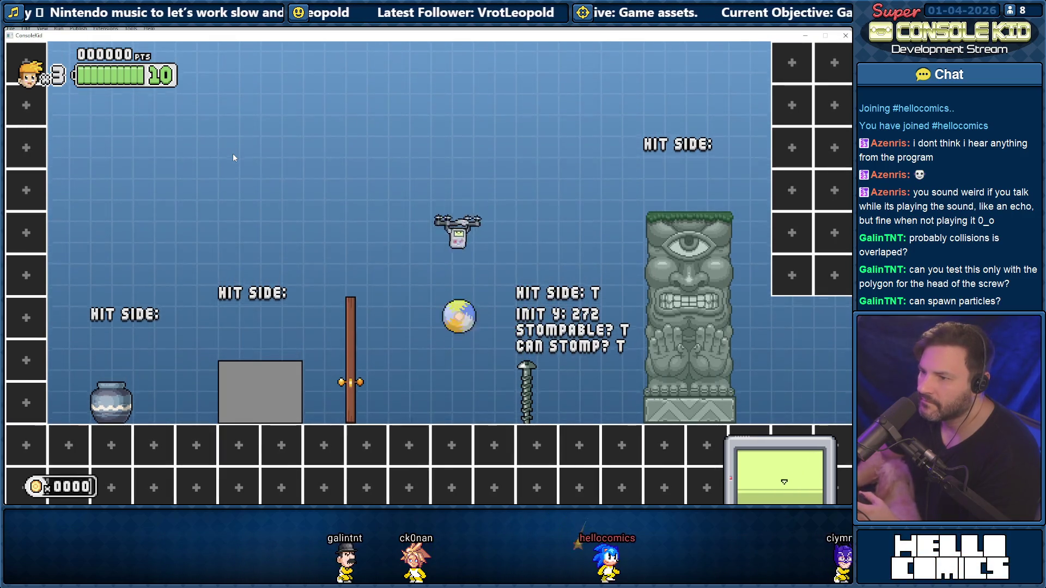
key(space)
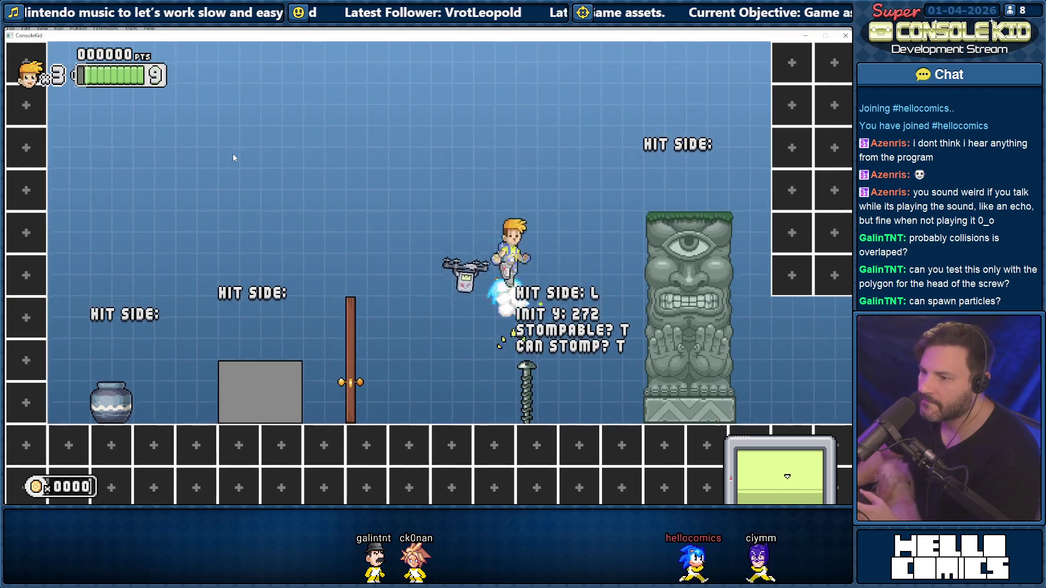
key(space)
key(space)
key(space)
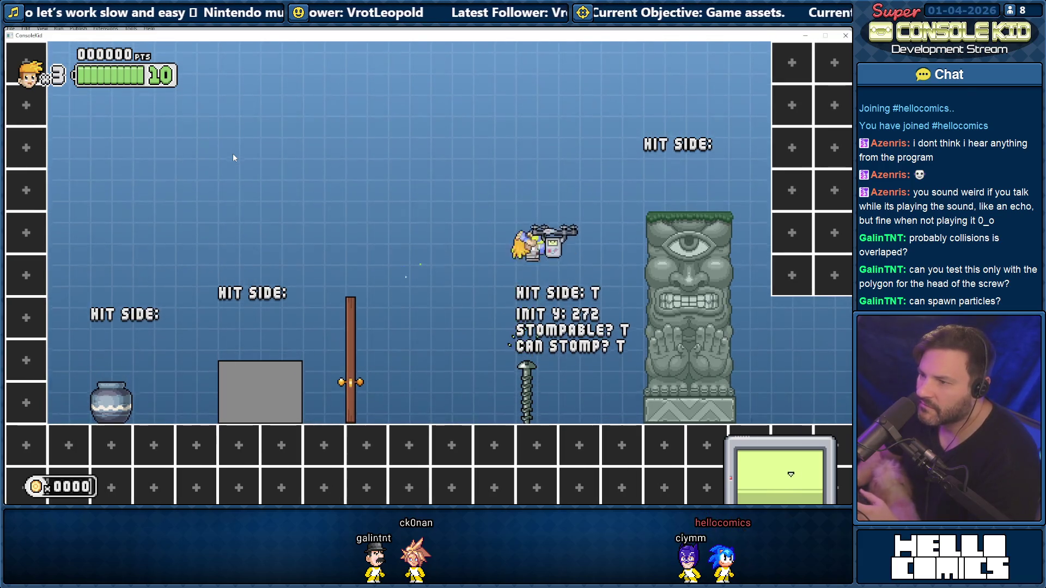
key(space)
key(Left)
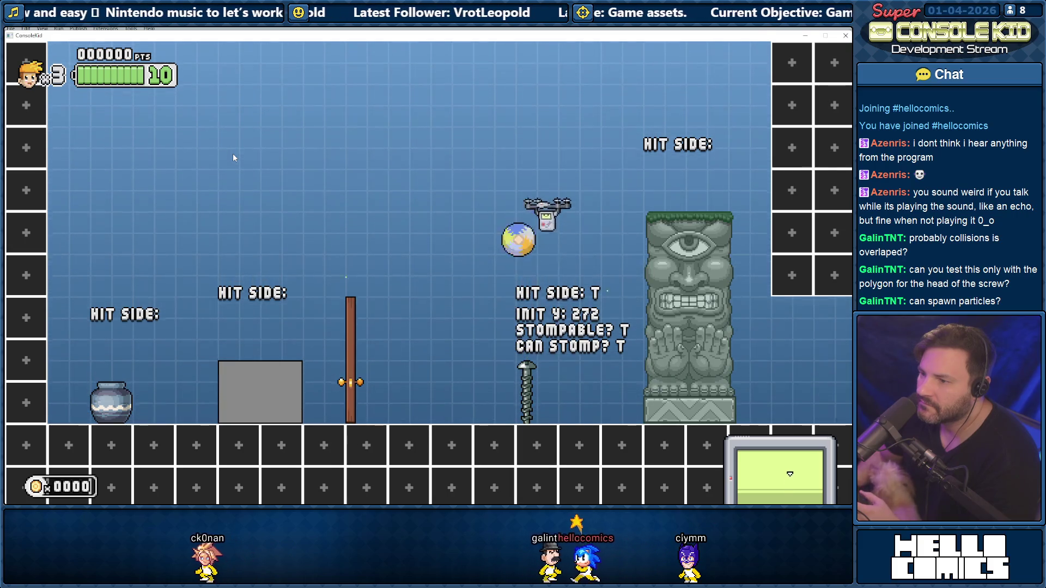
key(space)
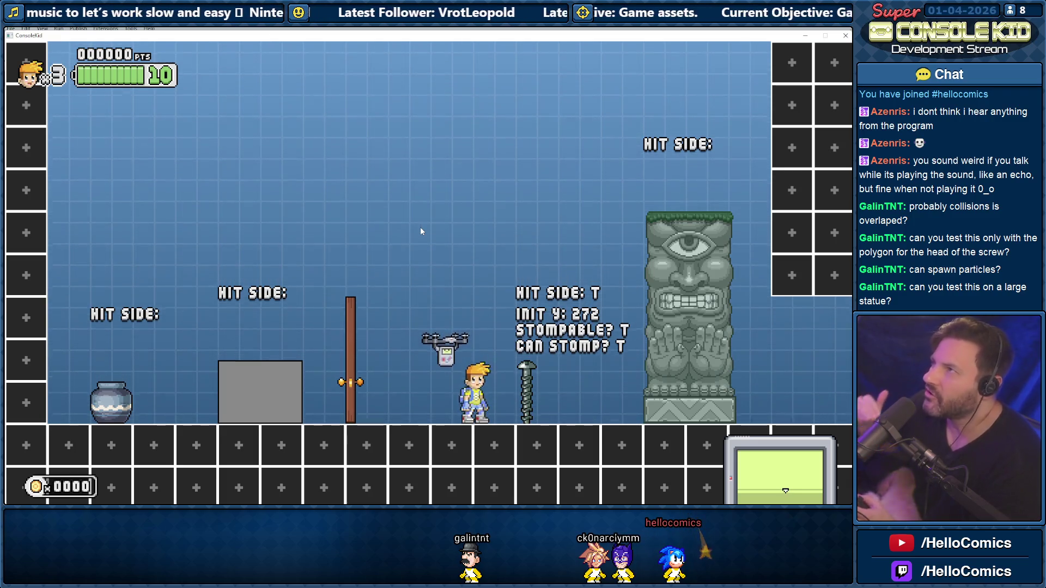
key(Right)
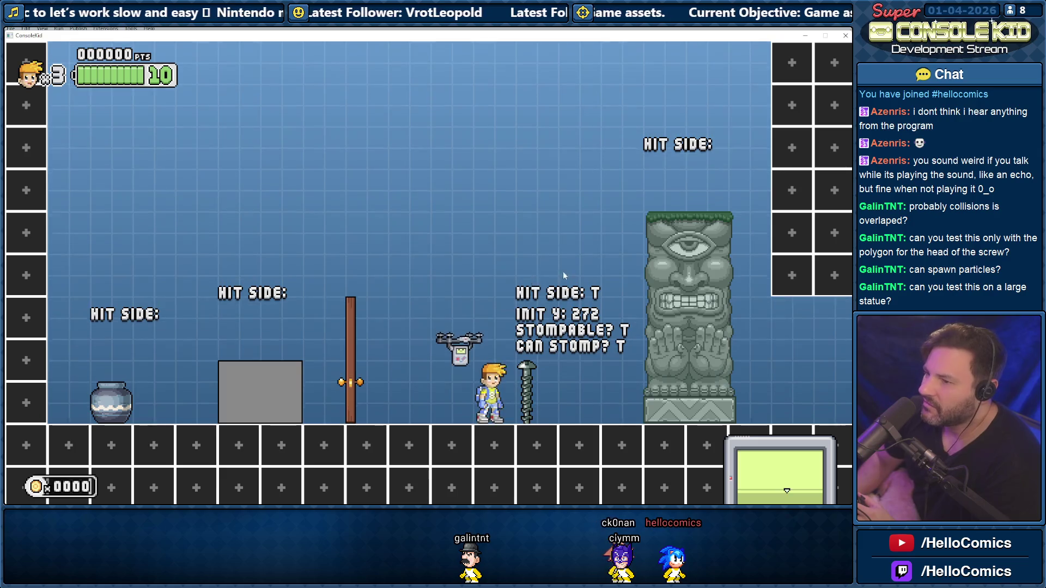
Jump onto and around the screw repeatedly to stomp-test it
key(space)
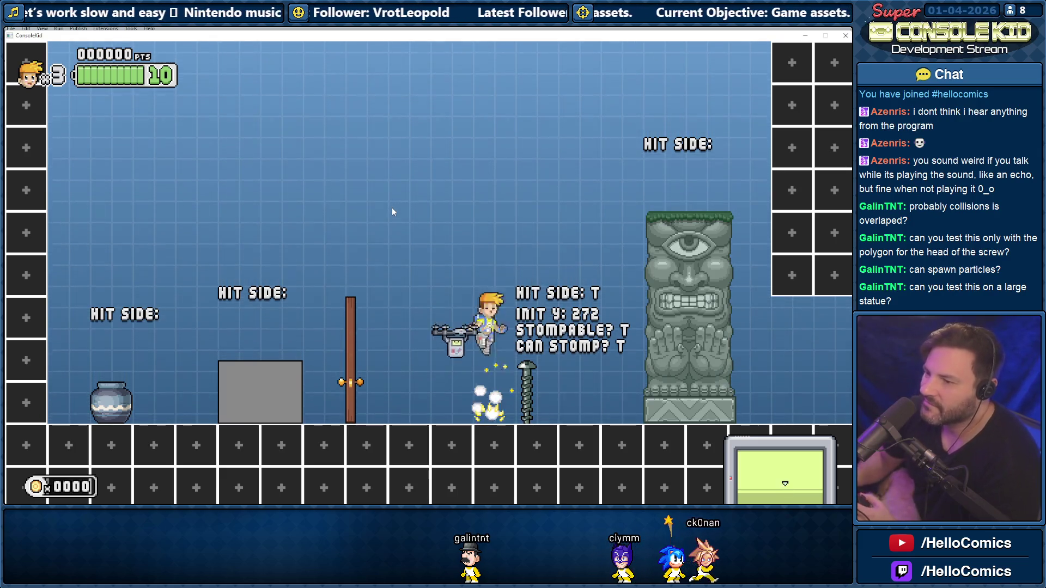
key(Left)
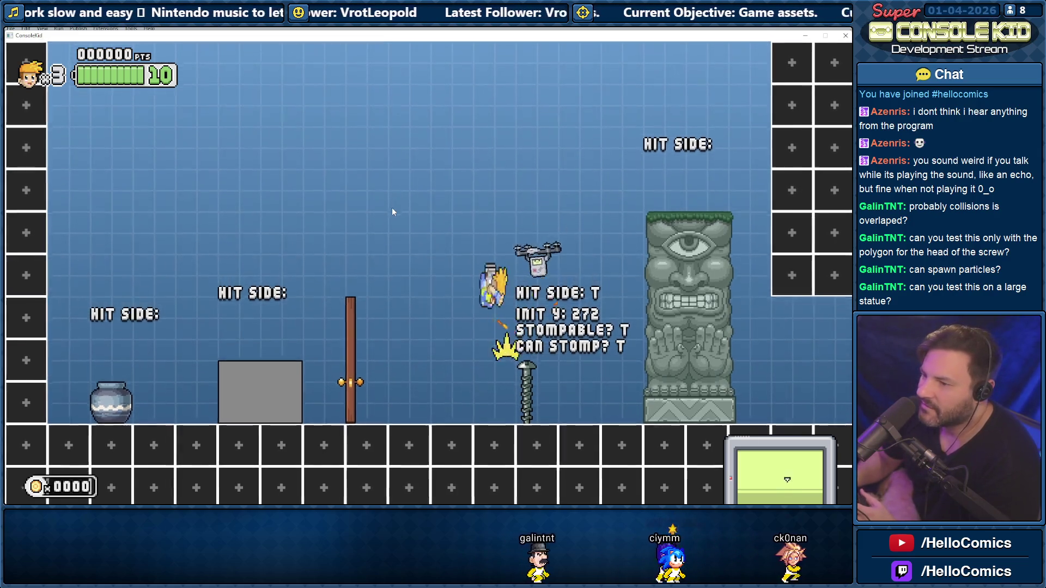
key(Right)
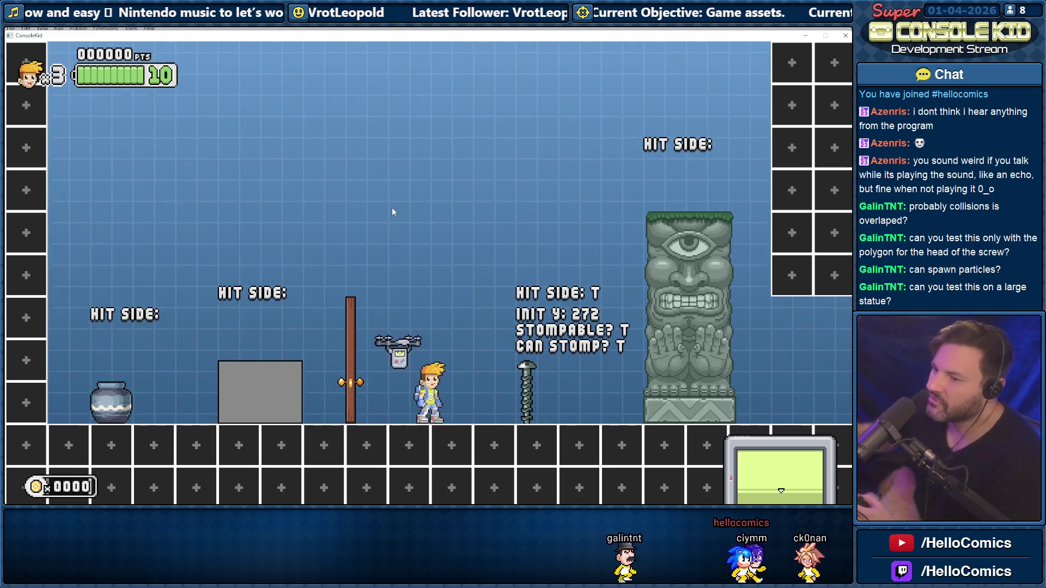
key(space)
key(Right)
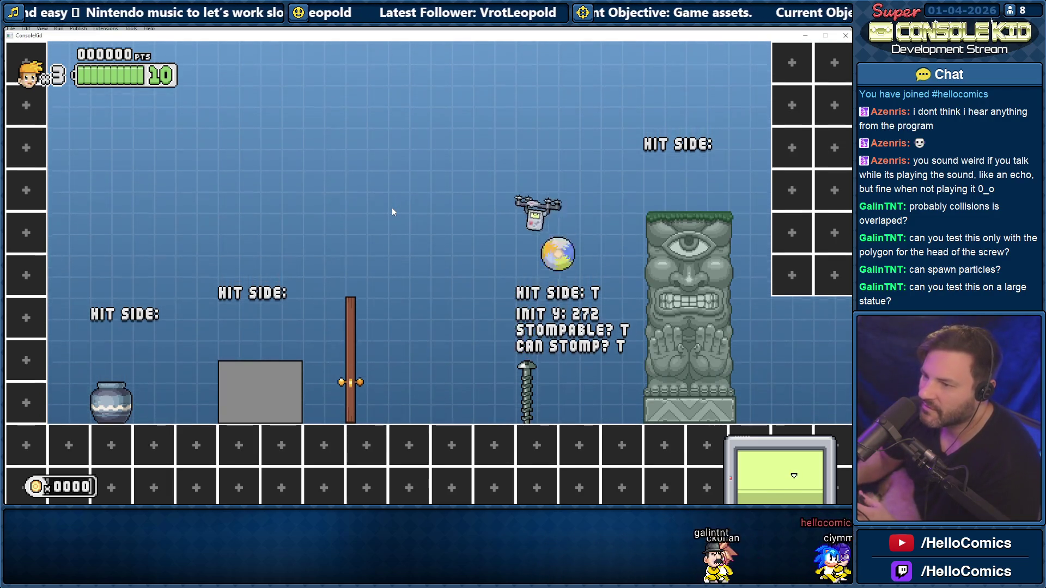
key(space)
key(space)
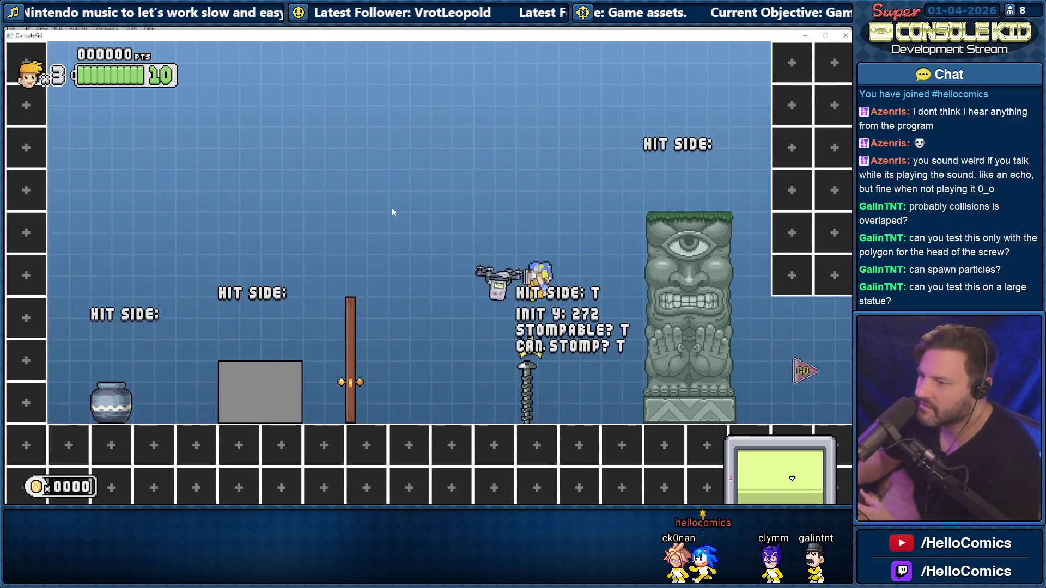
key(space)
key(space)
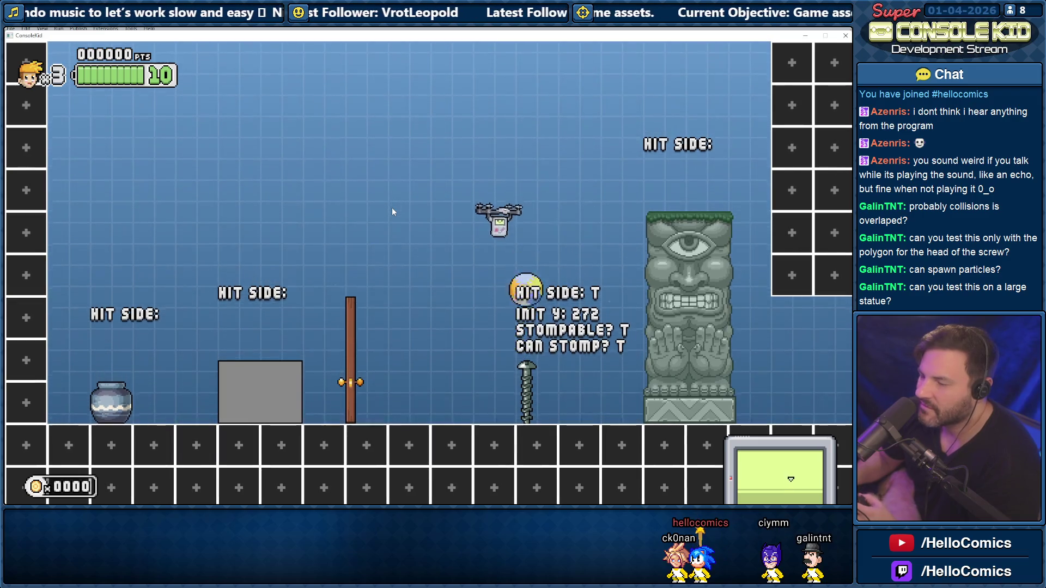
key(Left)
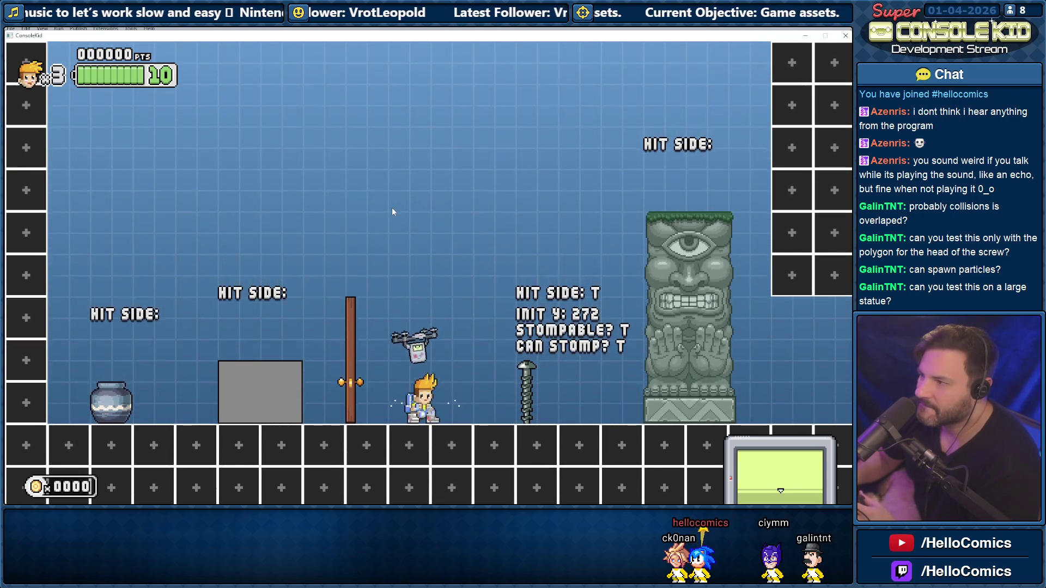
key(space)
key(Left)
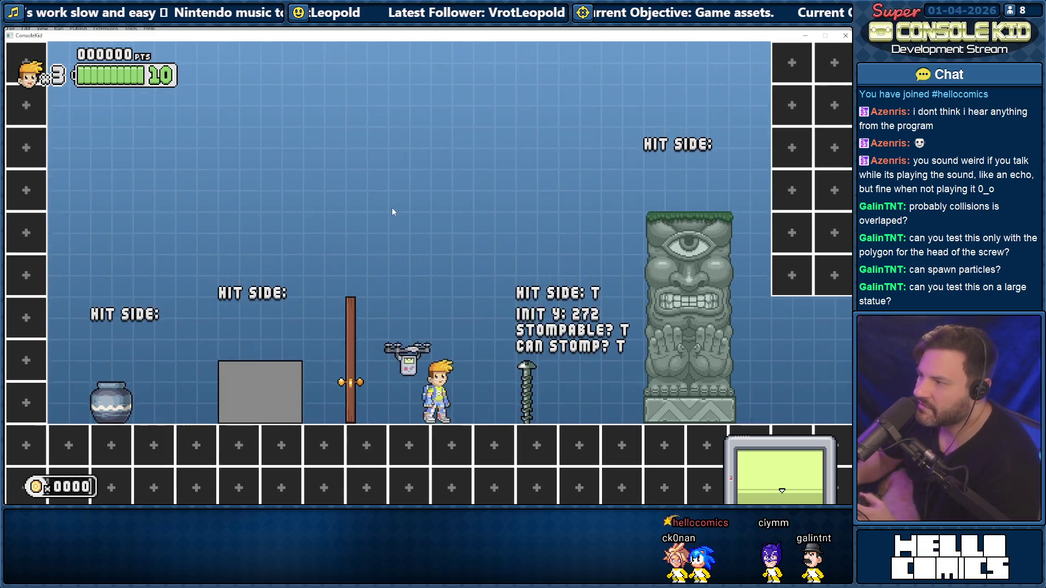
key(Right)
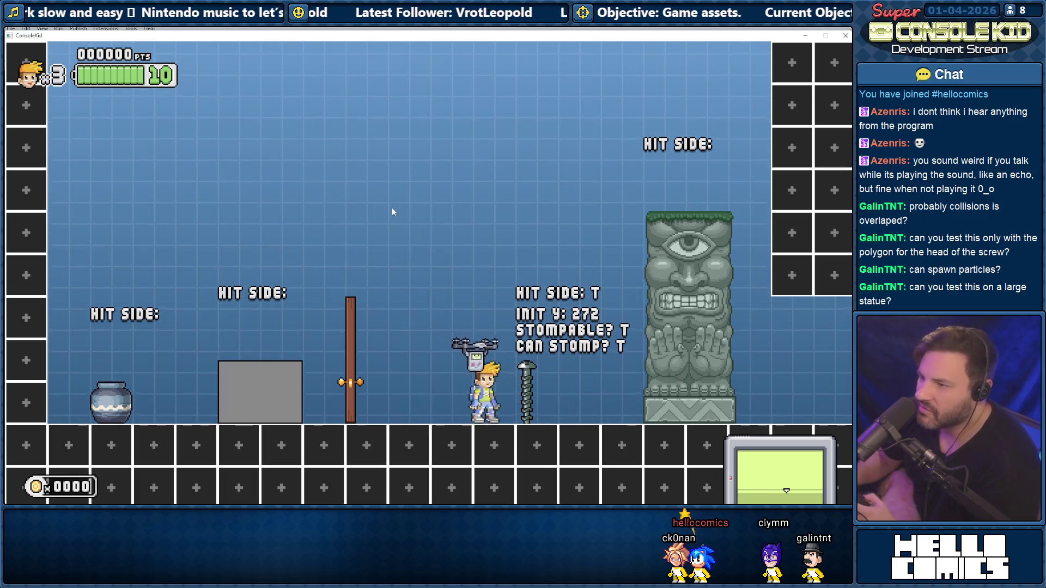
key(space)
key(Right)
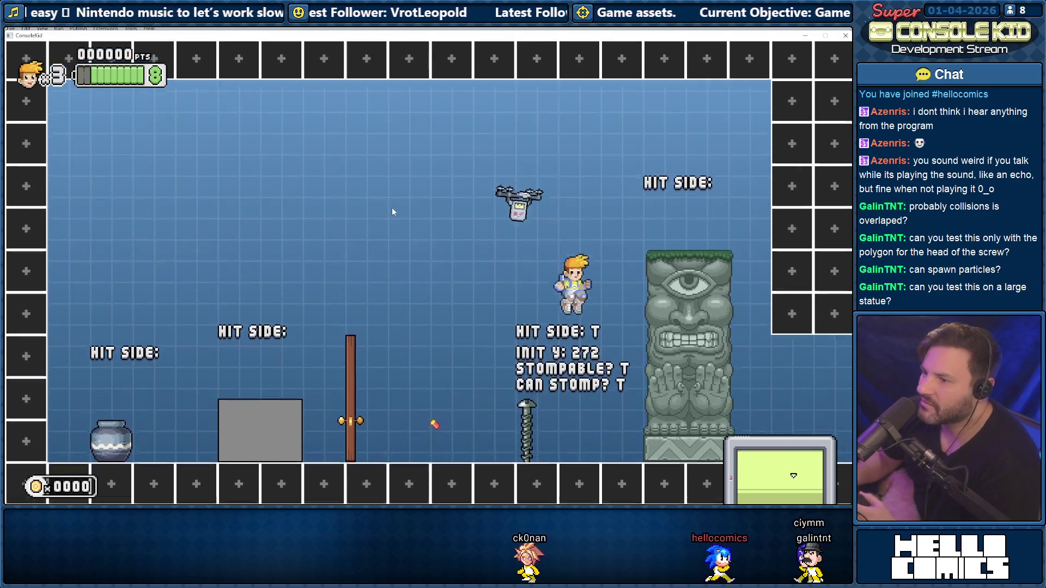
Boost-jump onto the stone statue and back off toward the upper left
key(Right)
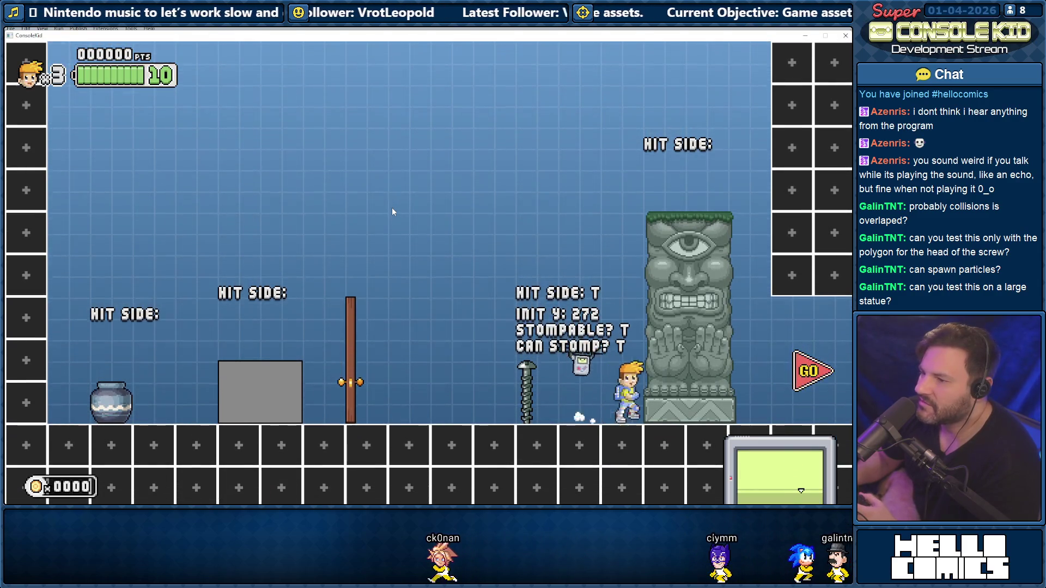
key(space)
key(Right)
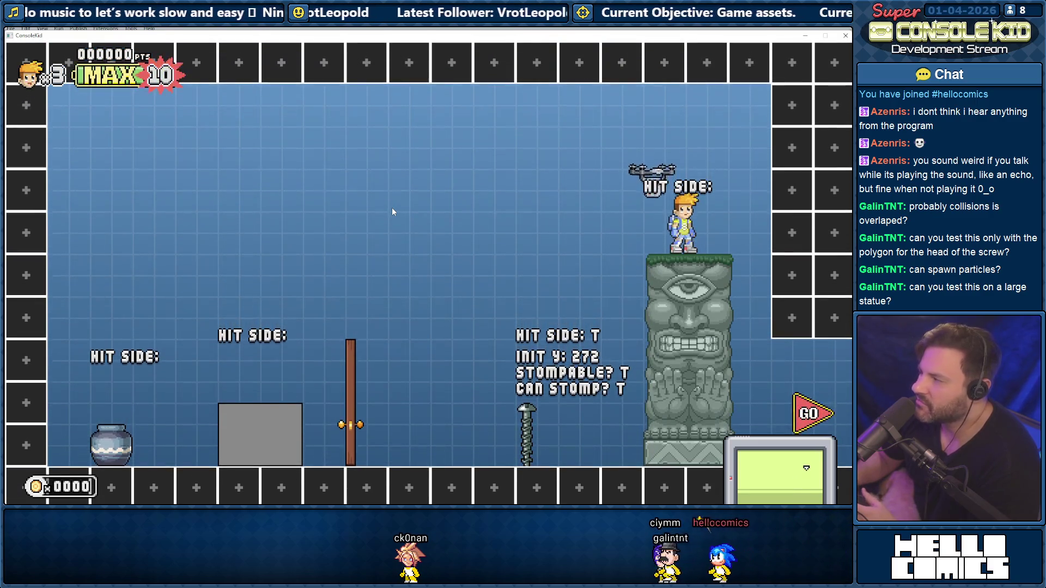
key(space)
key(Left)
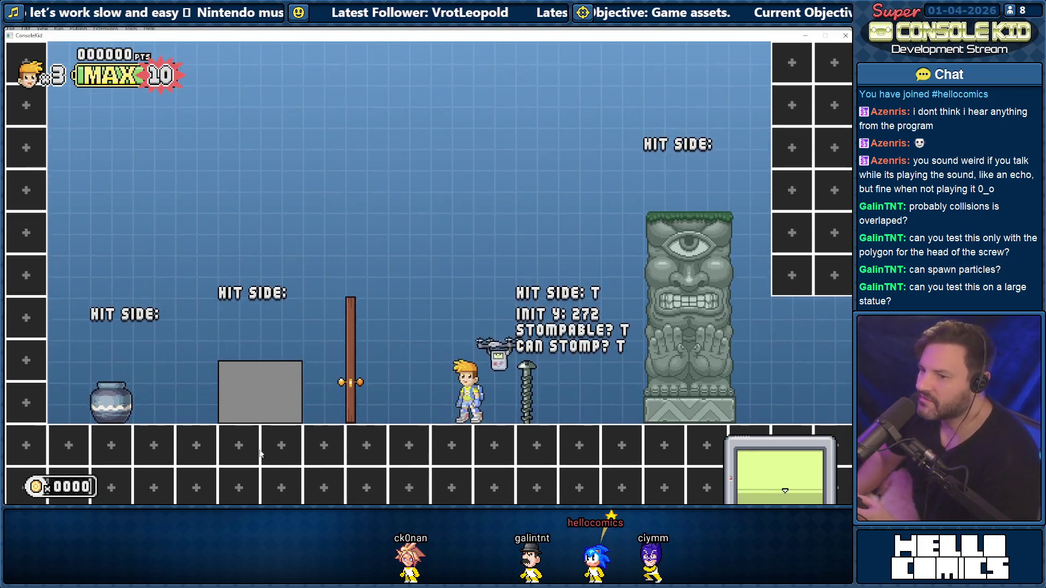
key(space)
key(Left)
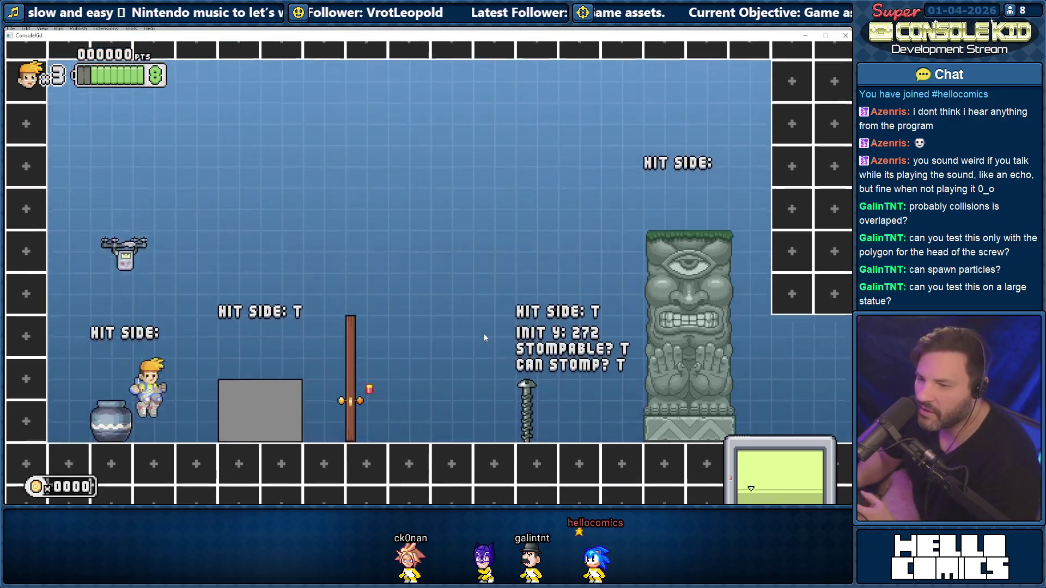
Run over the grey box and pole, then smash the vase to release its coin
key(Right)
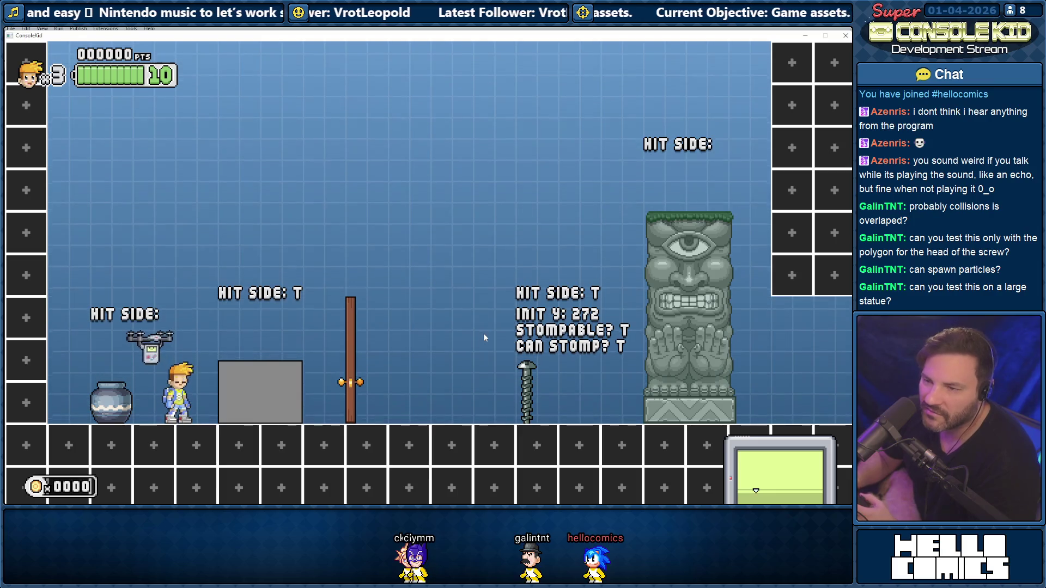
key(space)
key(Right)
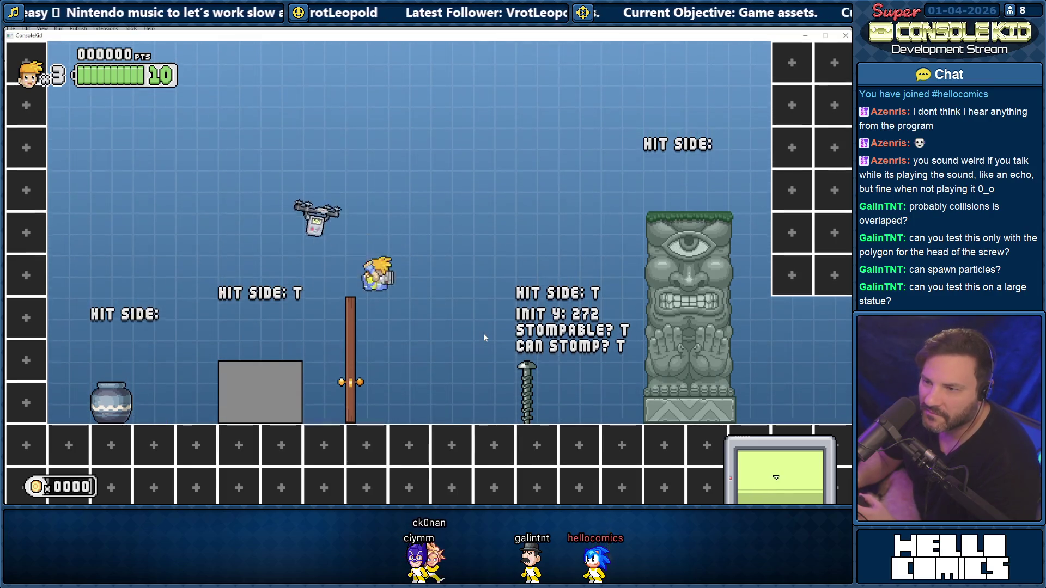
key(Left)
key(space)
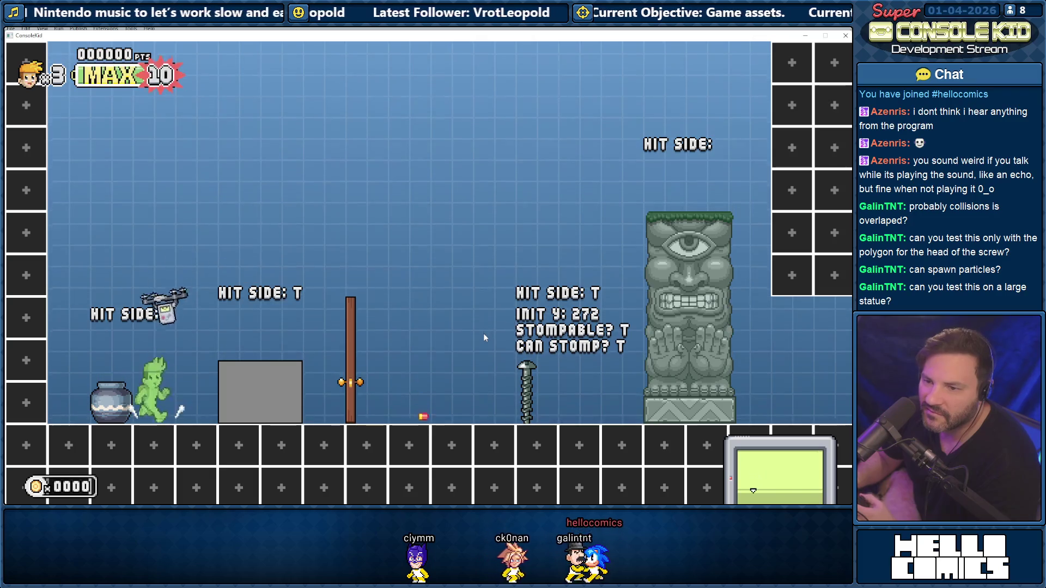
key(Left)
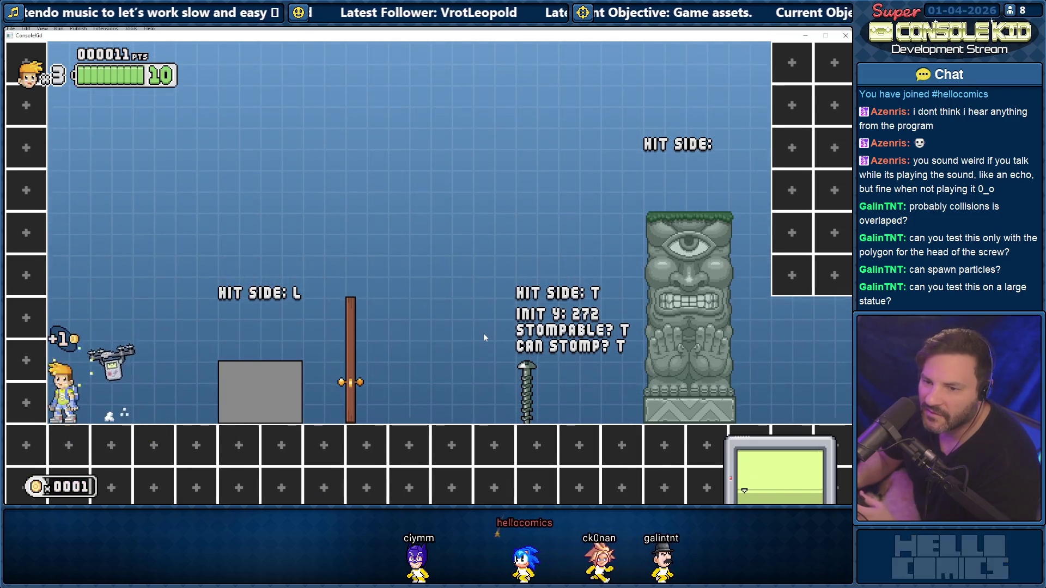
Jump onto and off the top of the grey box several times
key(space)
key(Right)
key(Left)
key(space)
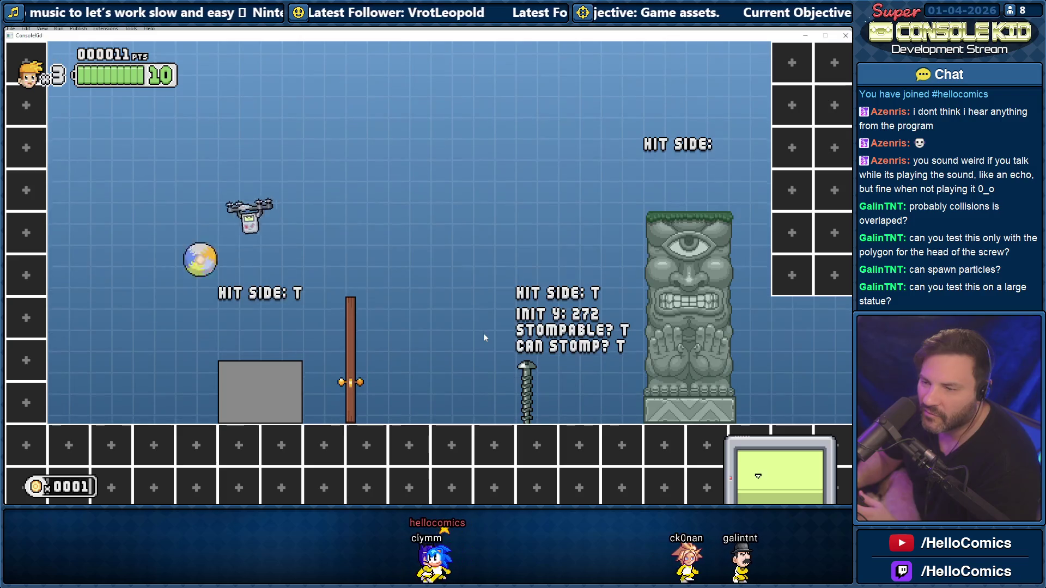
key(space)
key(Right)
key(Left)
key(Right)
key(space)
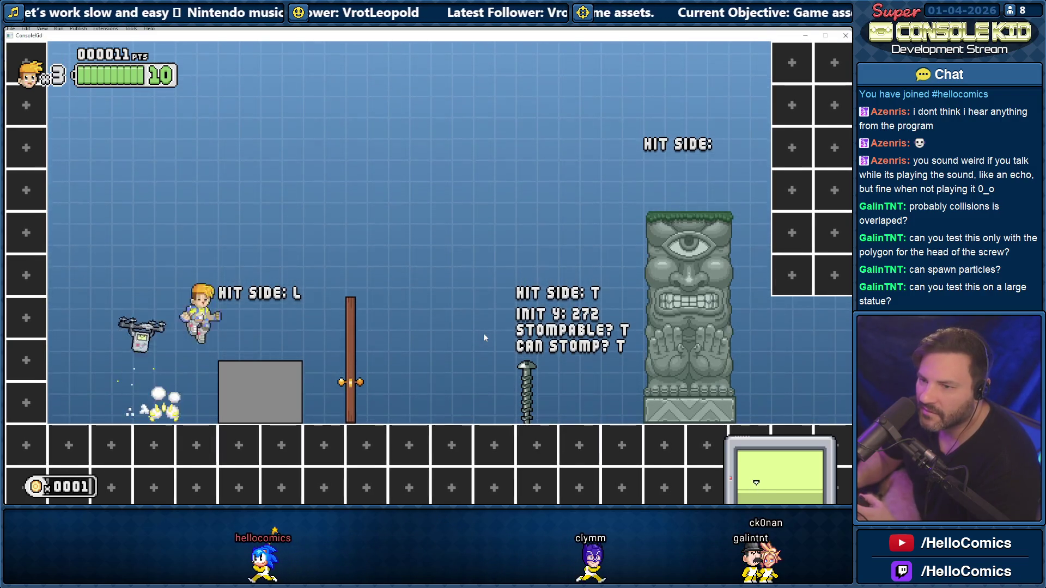
key(Left)
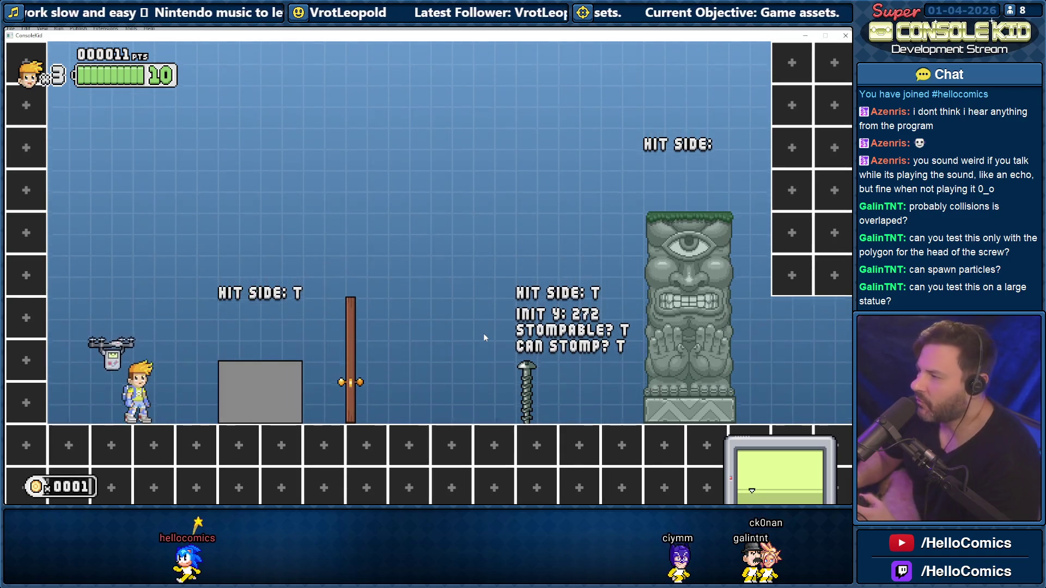
key(Right)
Bump into the grey box's side and land on its top to check its hit sides
key(Left)
key(space)
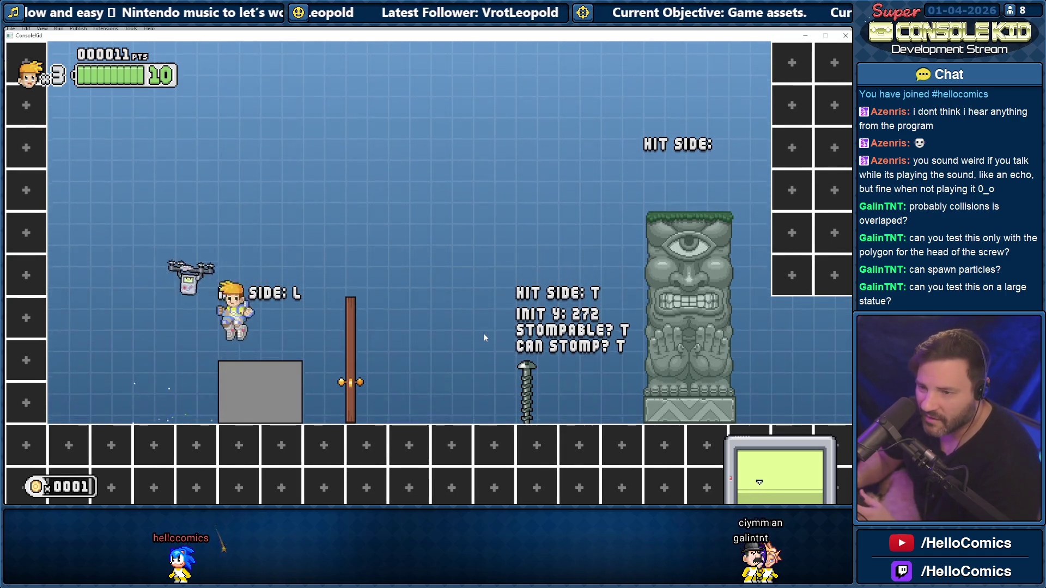
key(Left)
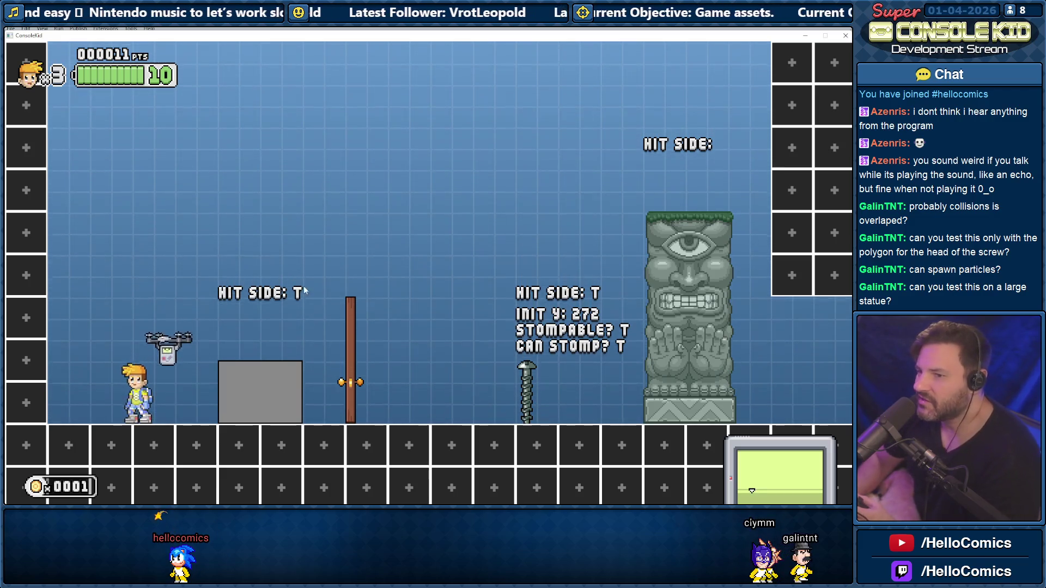
key(Right)
key(Right)
key(Left)
key(Right)
key(space)
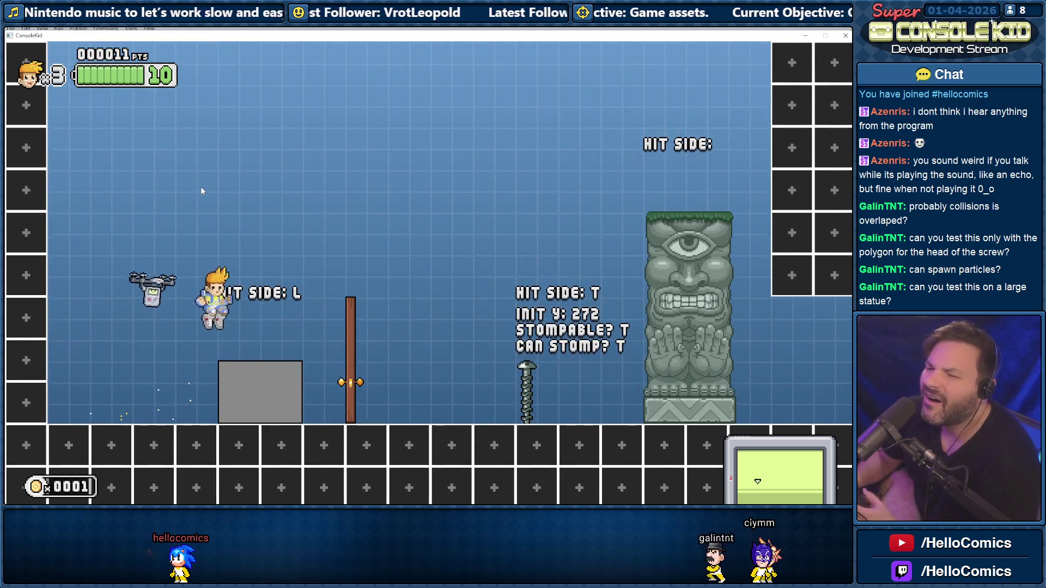
key(Left)
key(Right)
key(Left)
key(Right)
key(space)
key(Left)
key(Left)
key(Left)
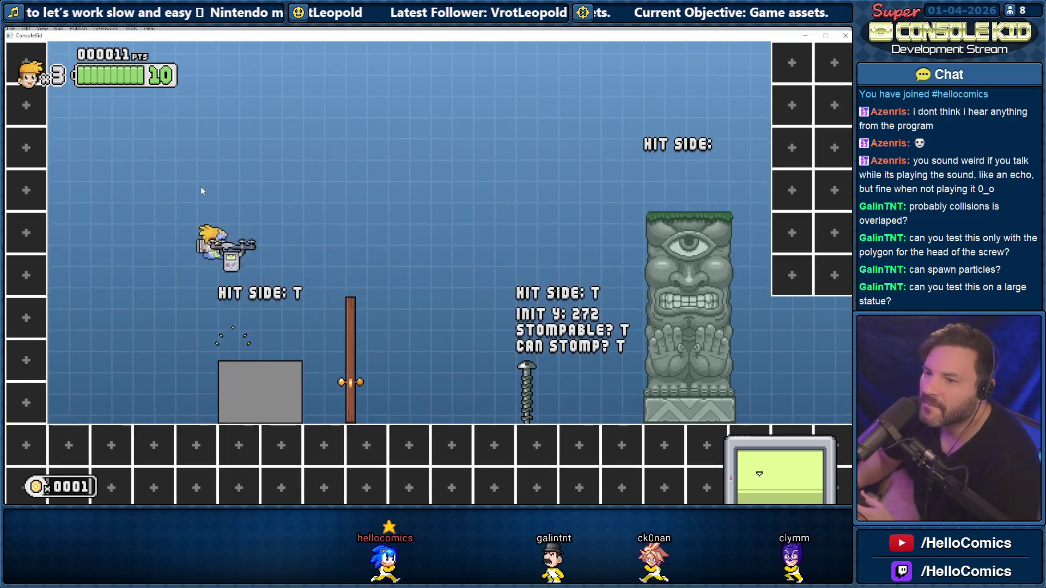
Boost-jump up past the screw and land back beside it
key(space)
key(Right)
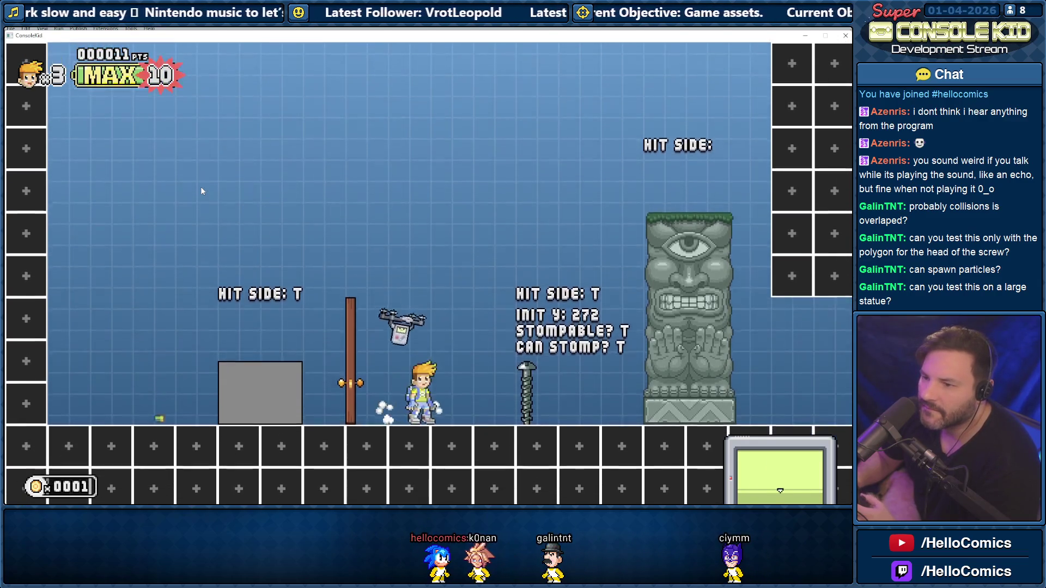
key(space)
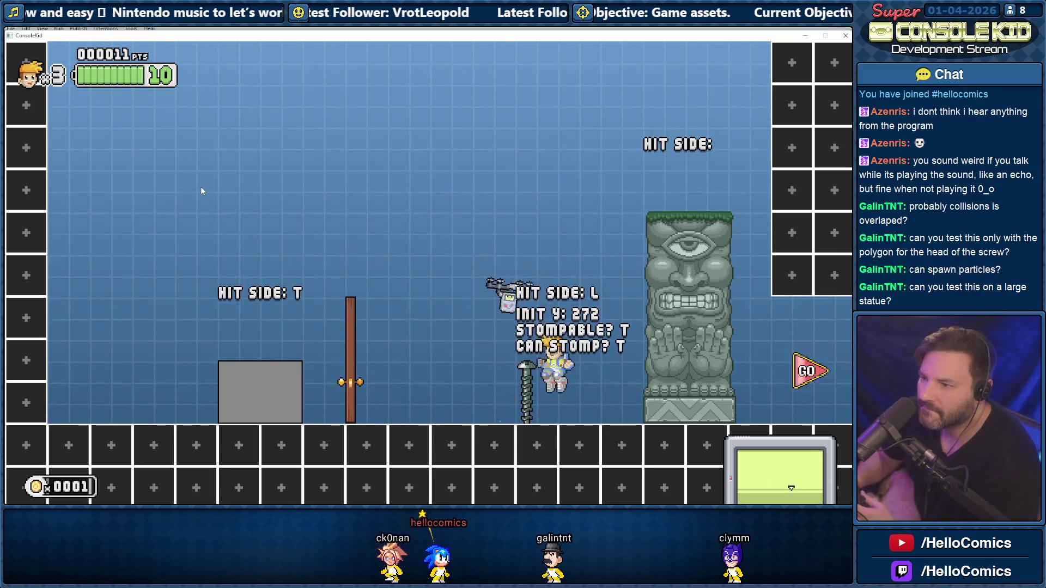
key(space)
key(Left)
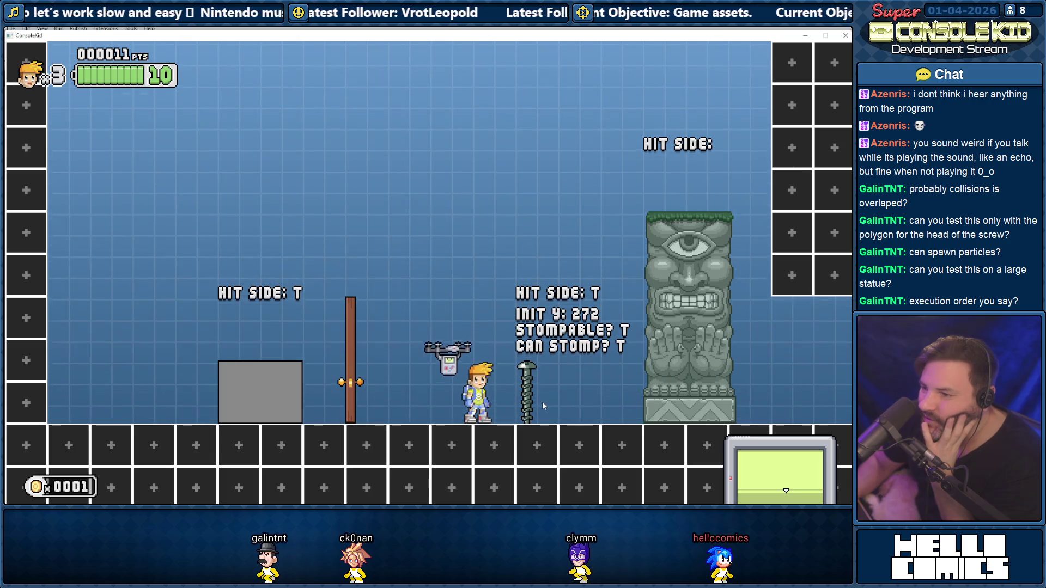
Restart the level with R, then close the test game with Escape
key(r)
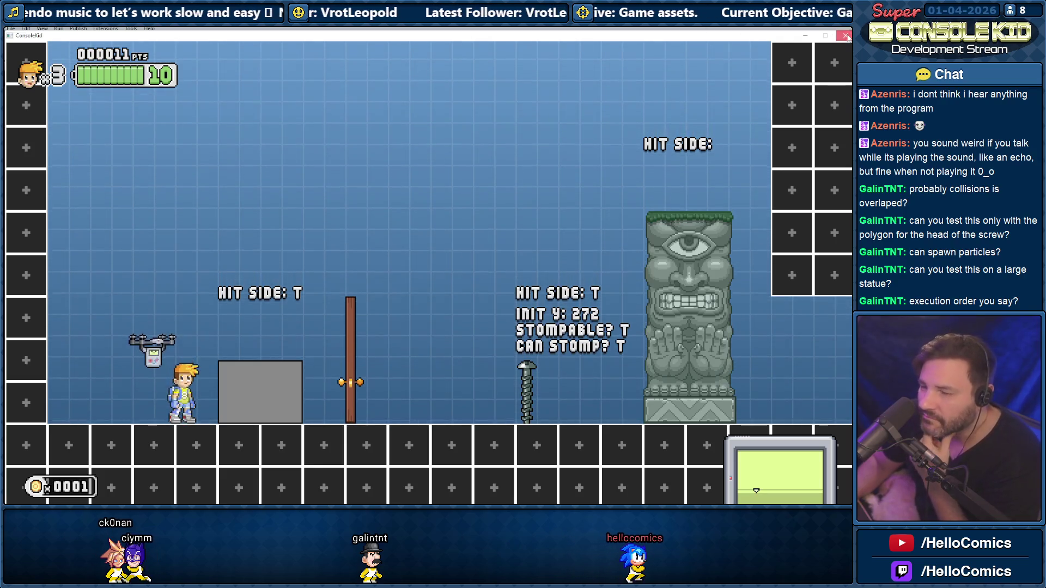
key(Escape)
click(104, 66)
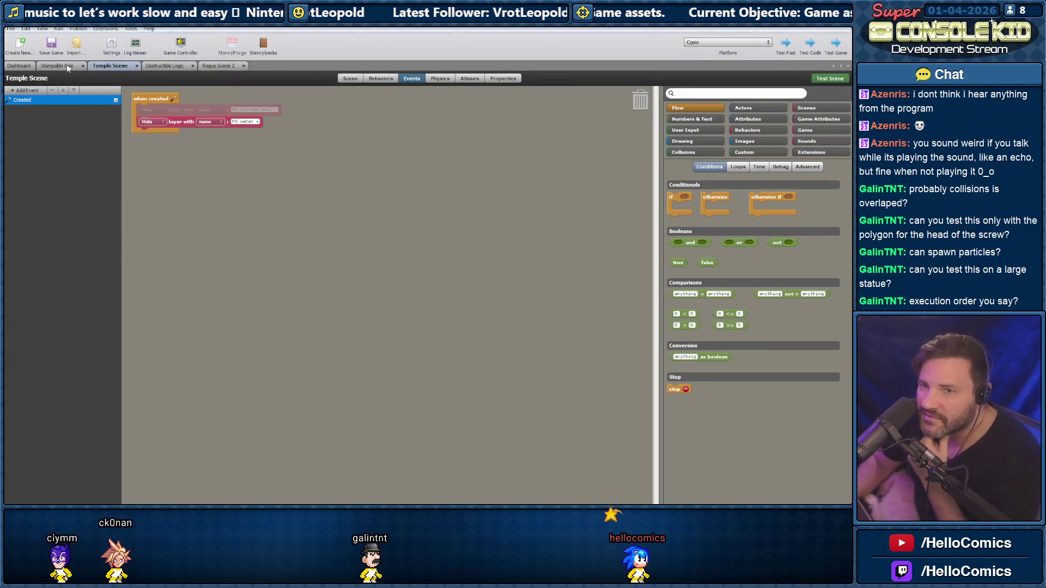
Open the Test Destructible actor and set its Destructible Logic Material to Metal
click(64, 66)
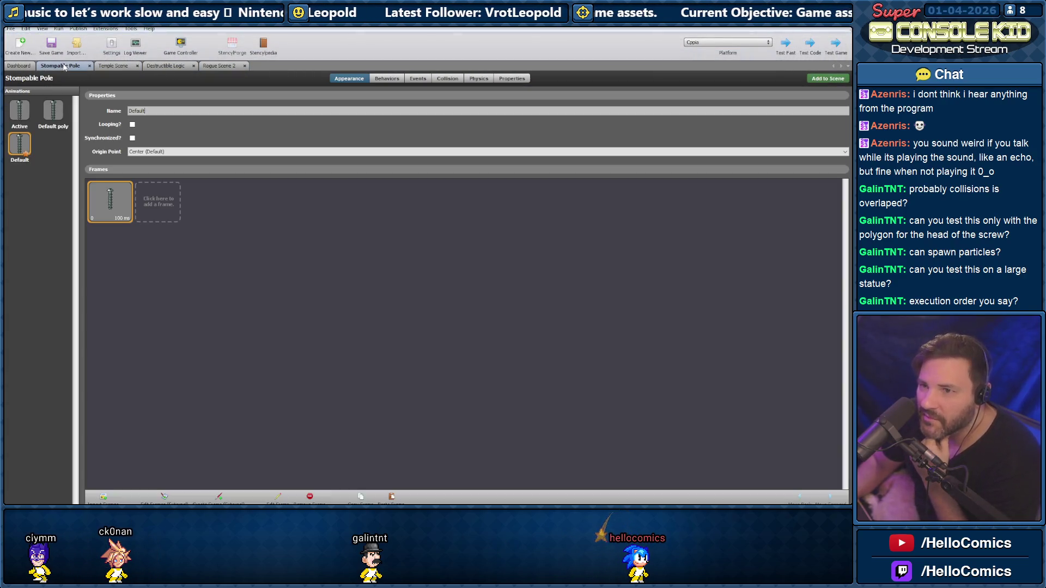
click(17, 66)
click(41, 84)
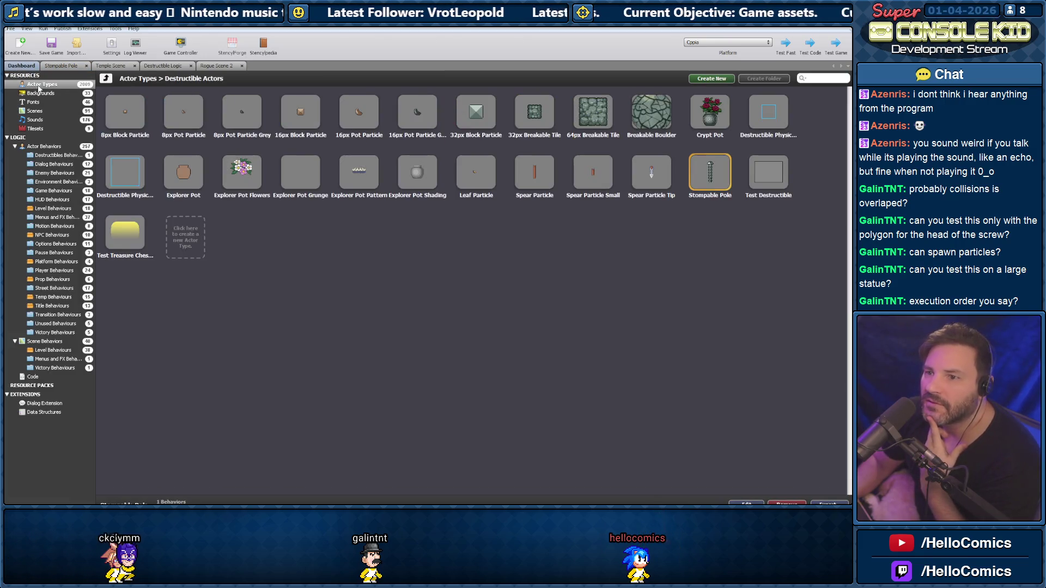
double_click(757, 166)
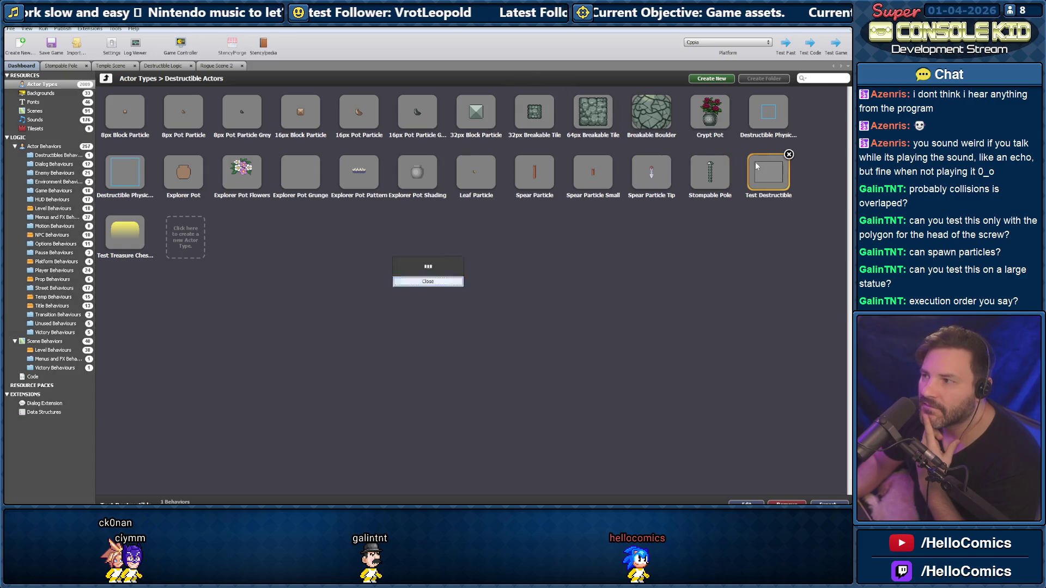
click(389, 78)
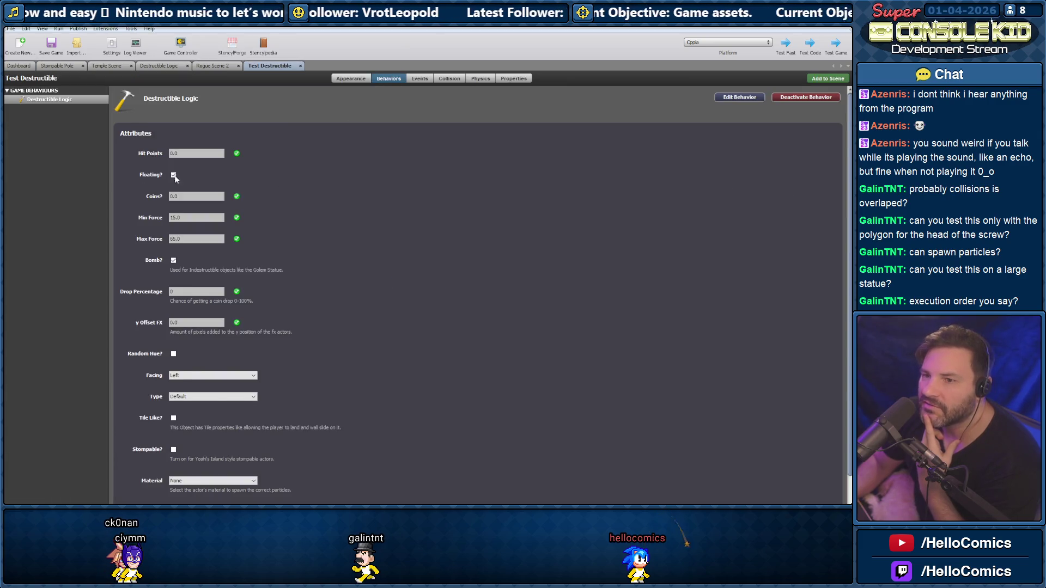
scroll(175, 176, down, 2)
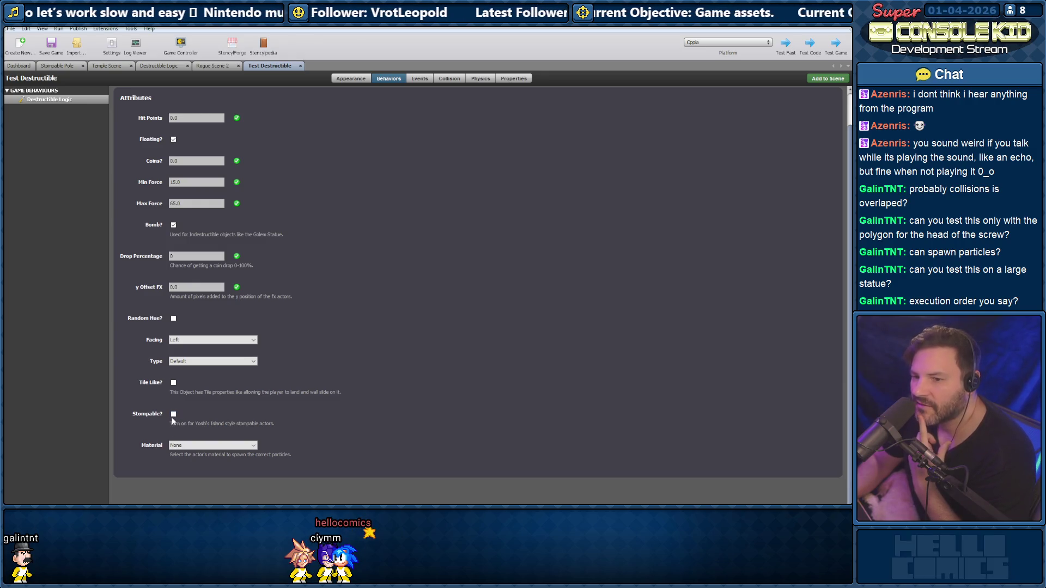
click(180, 446)
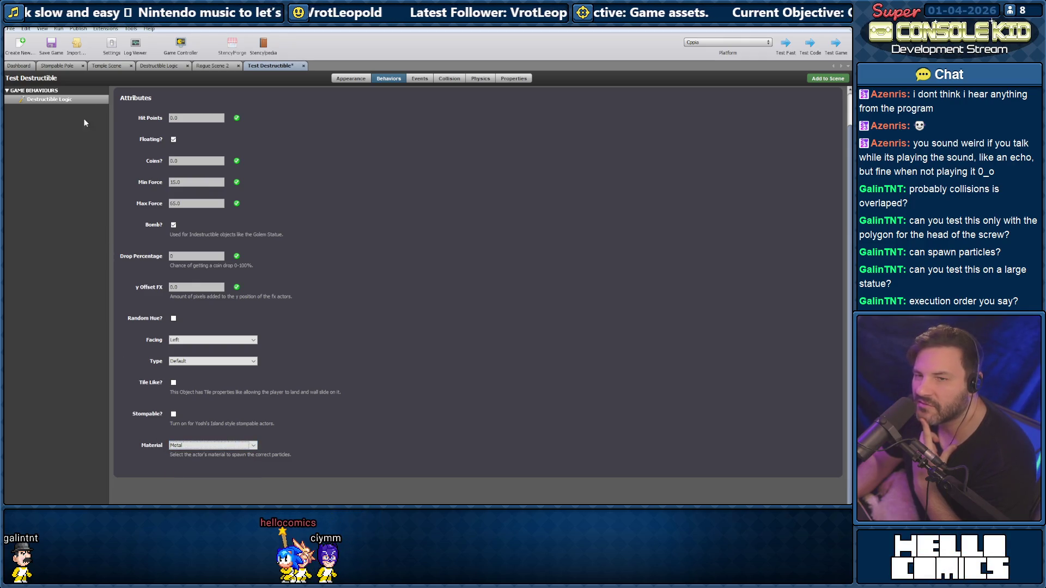
Switch back through the tabs to the Rogue Scene 2 editor
click(57, 66)
click(114, 67)
click(162, 66)
click(223, 66)
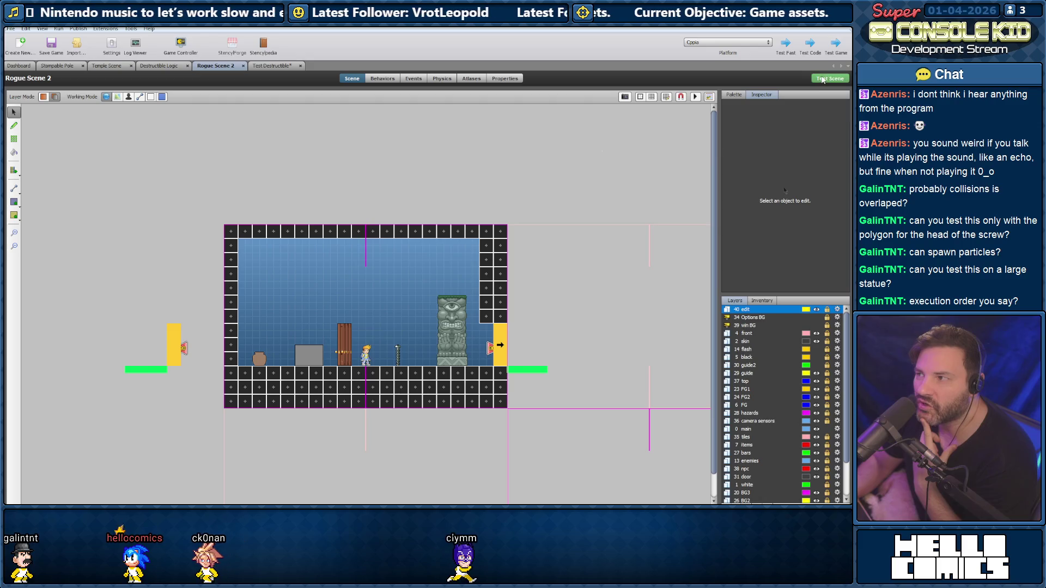
Test Rogue Scene 2, stomp the screw twice, jump left over the grey block, and restart
key(ctrl+s)
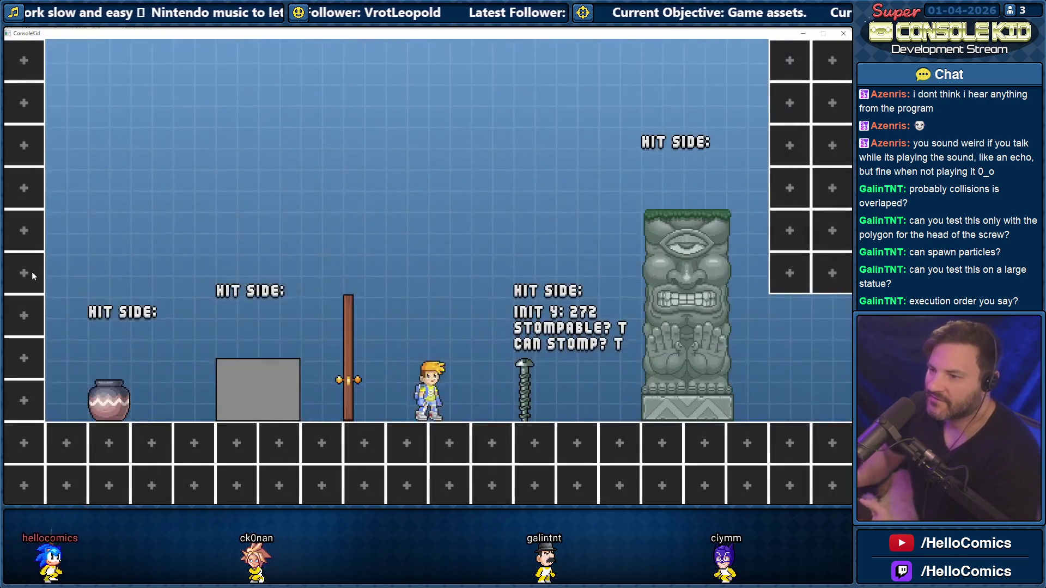
key(Right)
key(space)
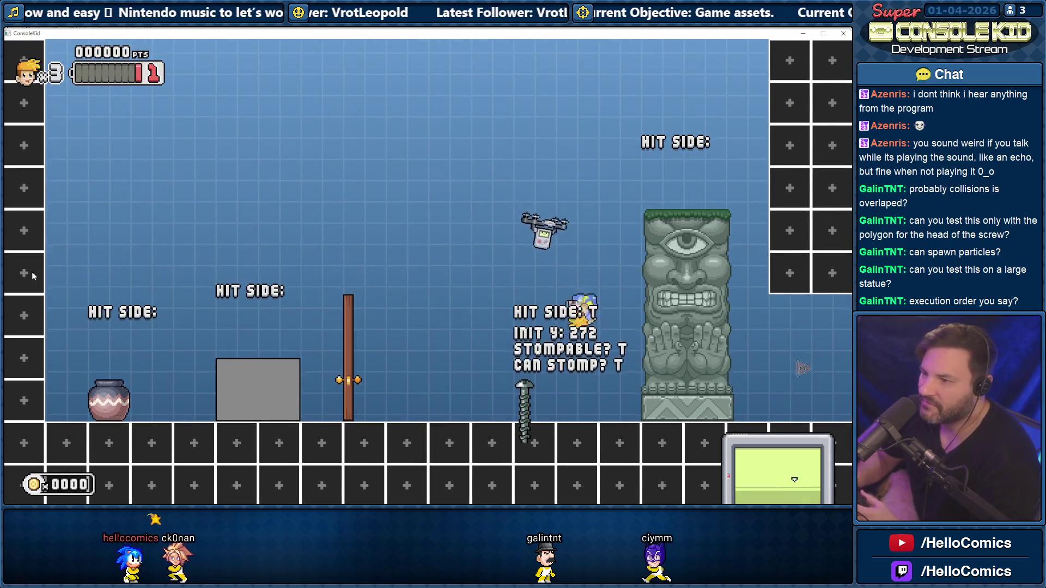
key(space)
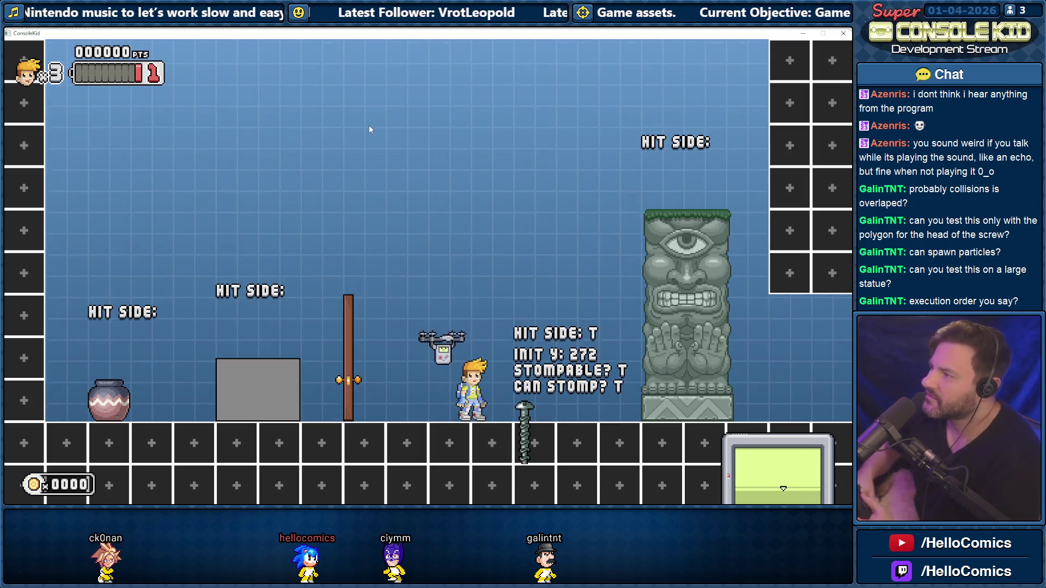
key(space)
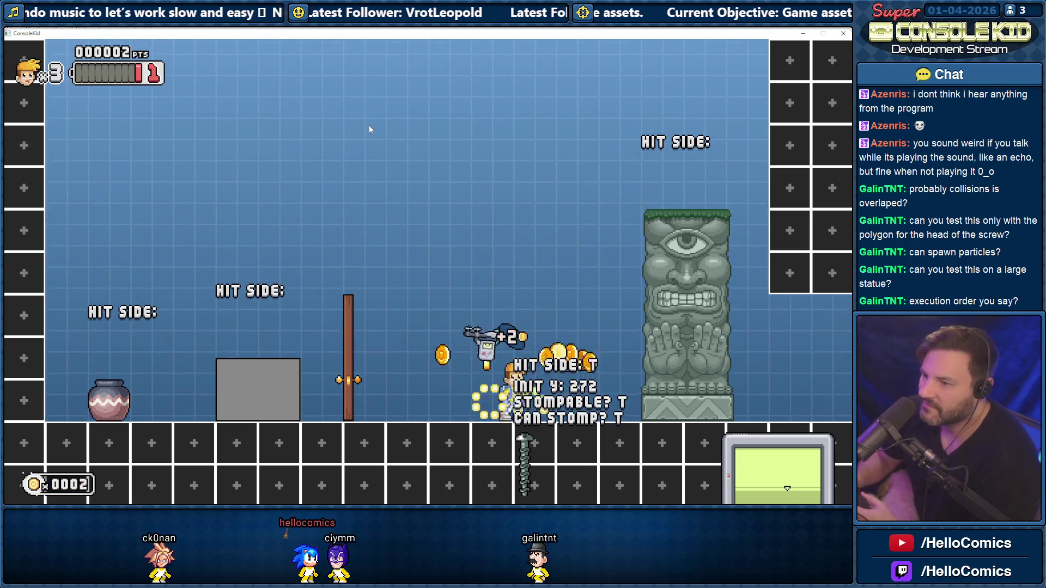
key(space)
key(Left)
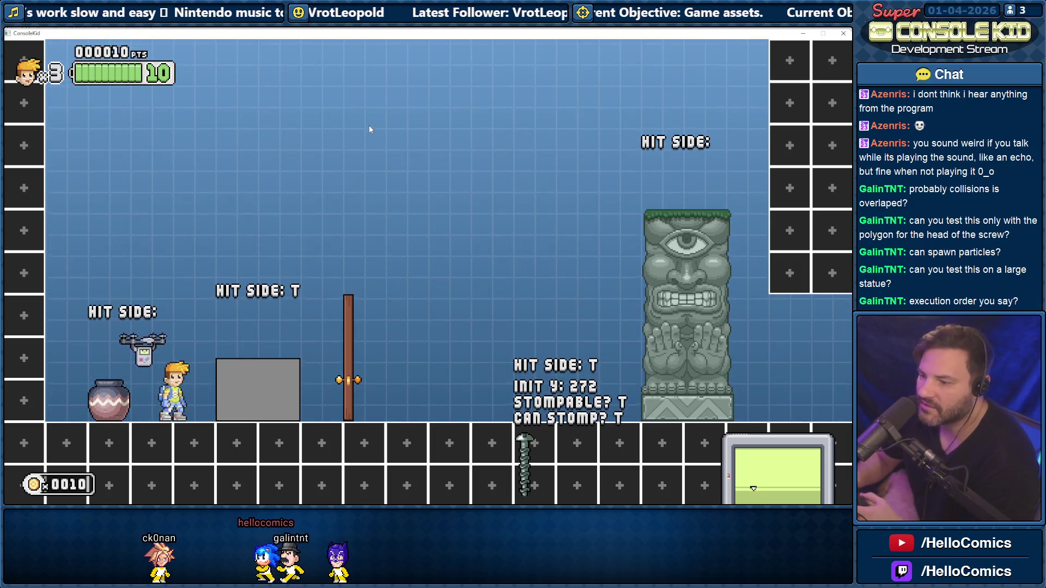
key(r)
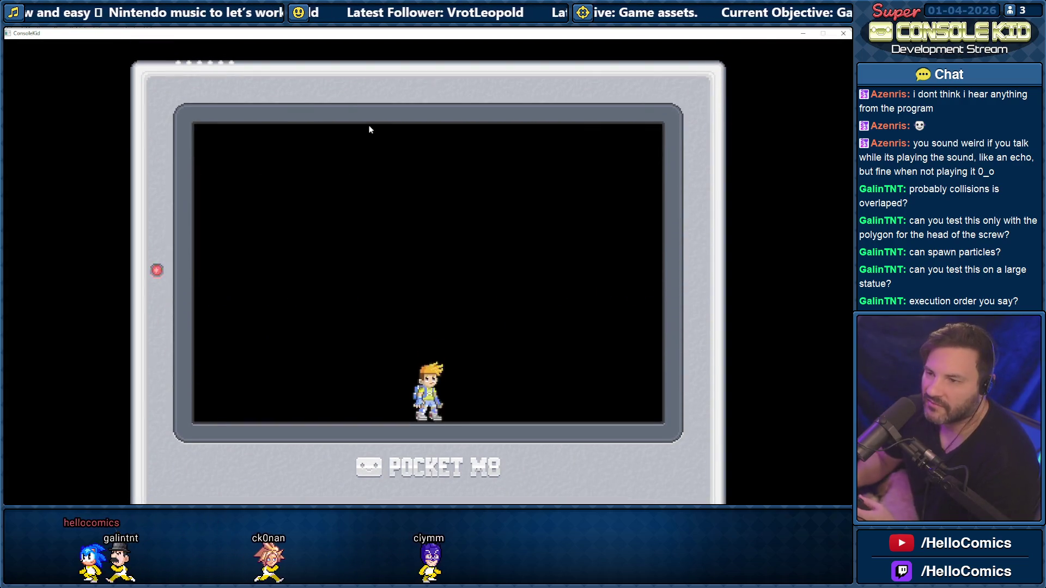
Jump around beside the grey block, smashing the pot and leaping toward the drone
key(Left)
key(space)
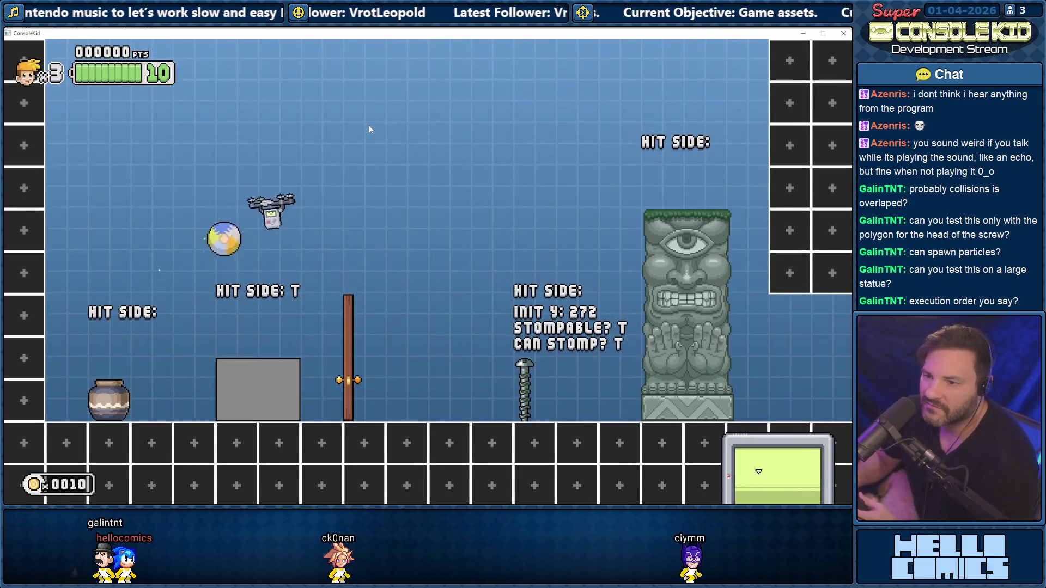
key(space)
key(Left)
key(space)
key(space)
key(Left)
Repeatedly land on top of the grey block and bump its sides, watching Hit Side flip between T and L
key(space)
key(Right)
key(Left)
key(space)
key(Right)
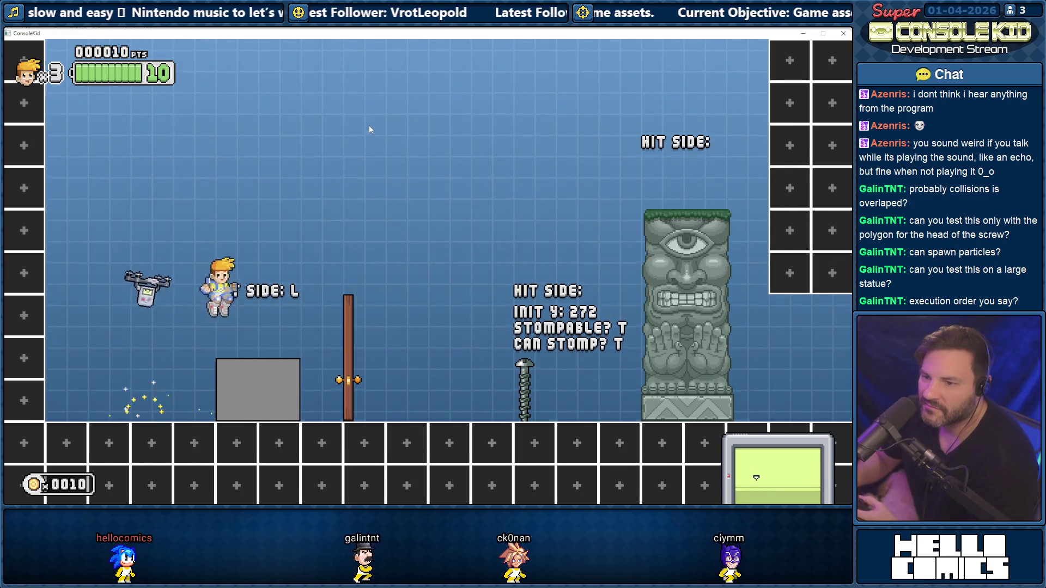
key(Left)
key(space)
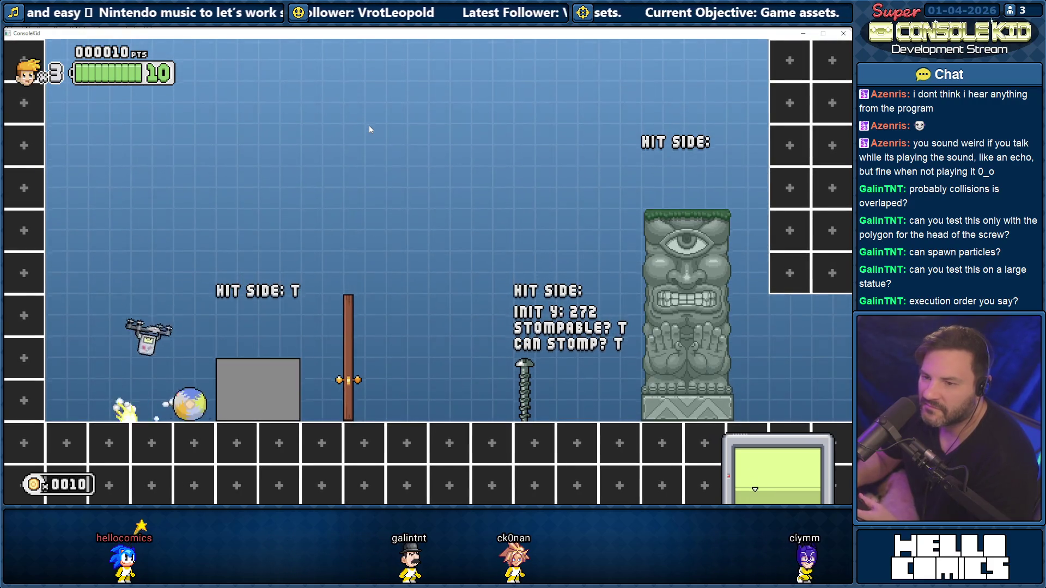
key(Right)
key(space)
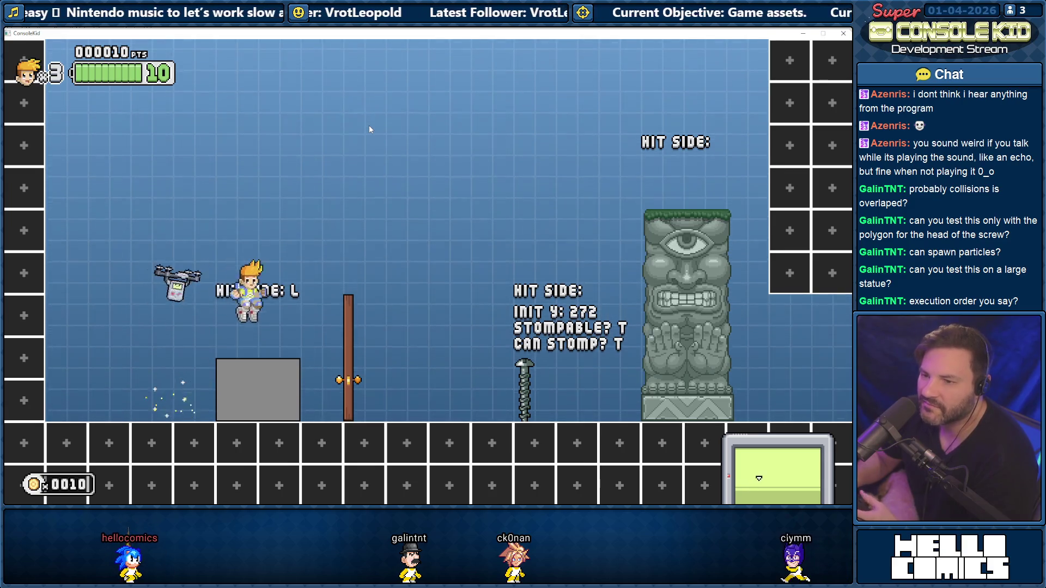
key(Left)
key(space)
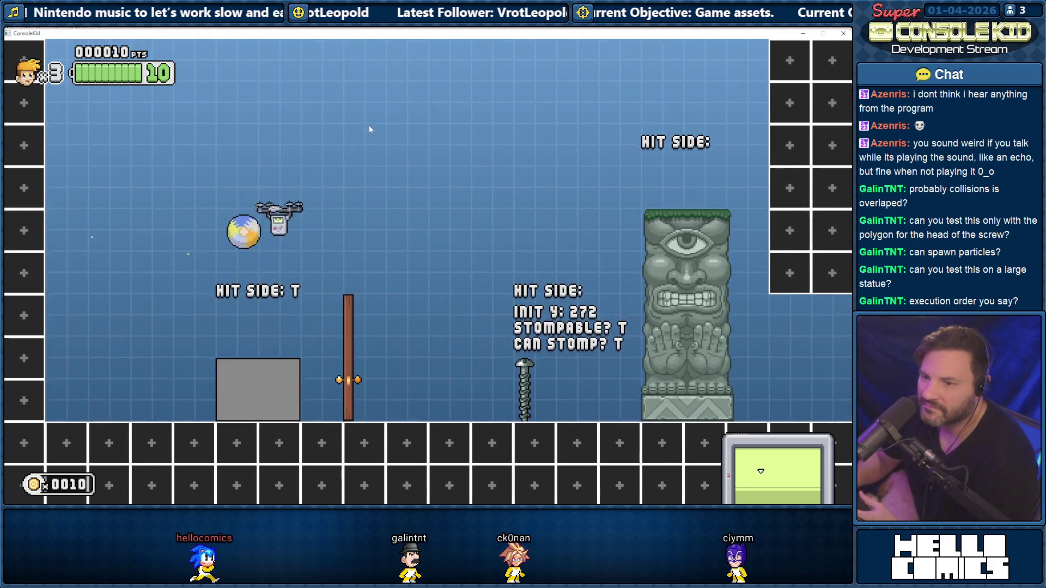
key(space)
key(Right)
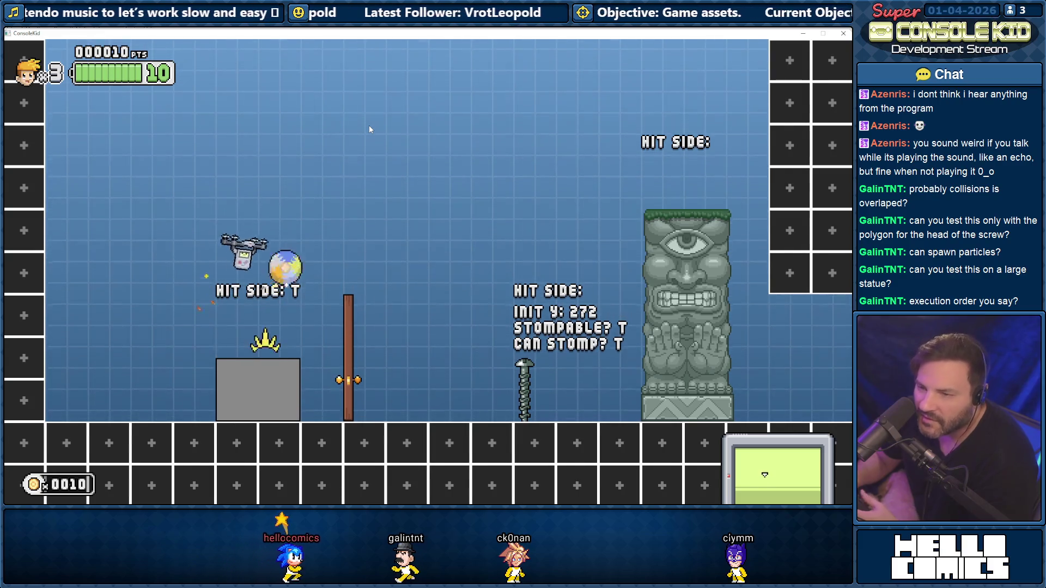
key(space)
key(space)
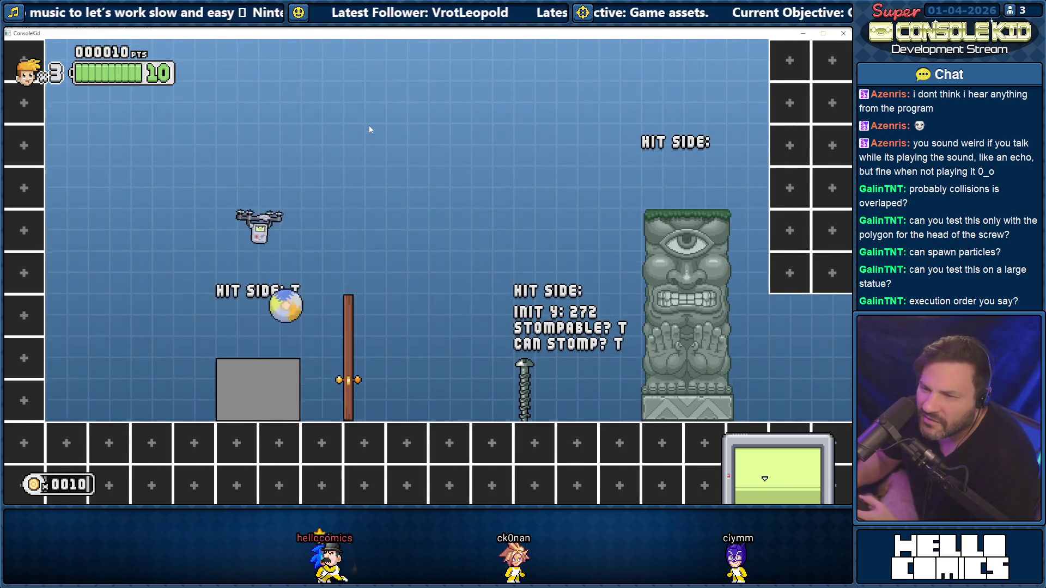
Drop onto the grey block in ball form and roll into its side until Hit Side reads L
key(Left)
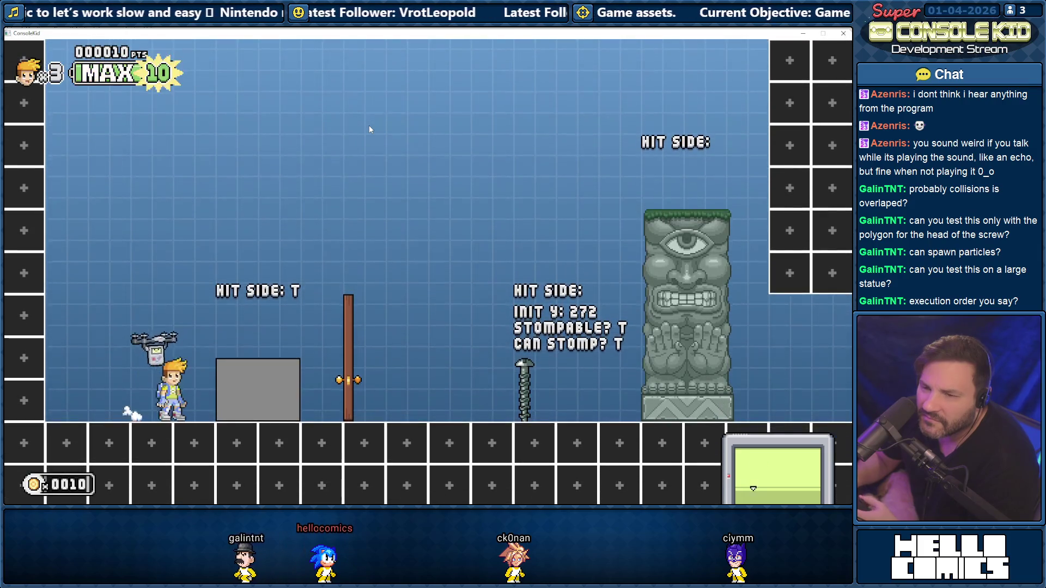
key(space)
key(Right)
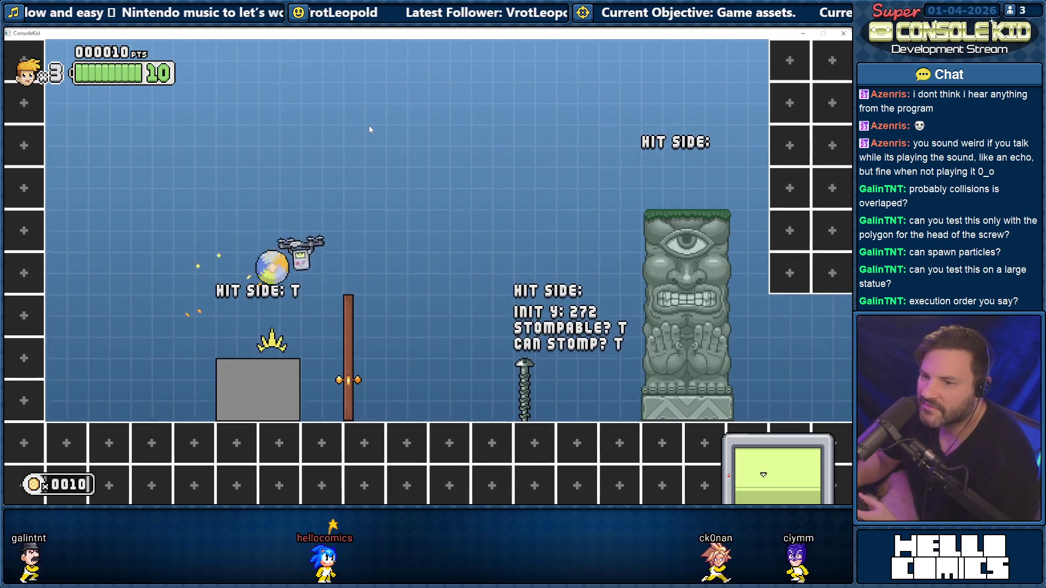
key(space)
key(Right)
key(Right)
key(space)
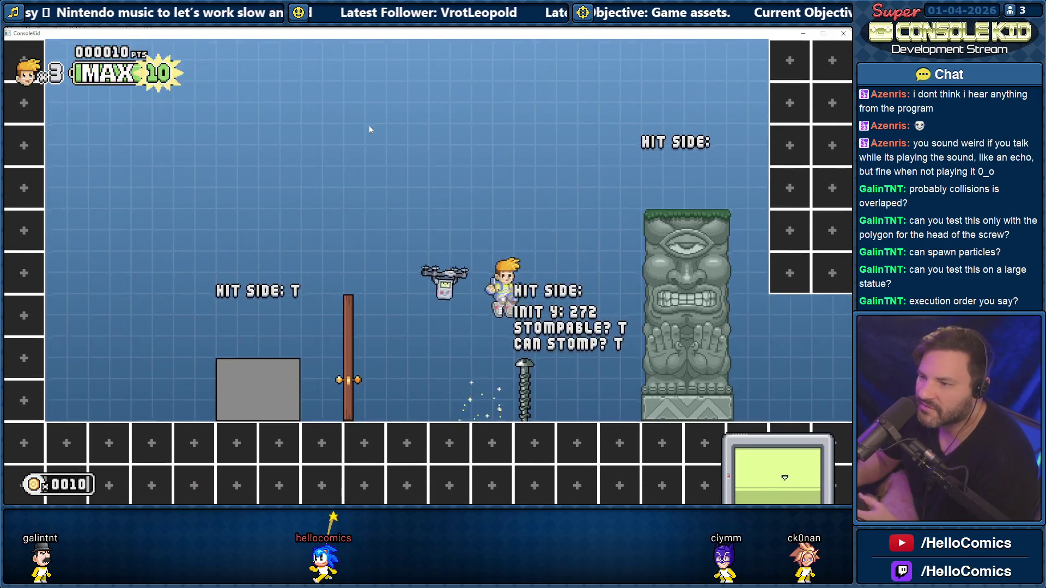
key(space)
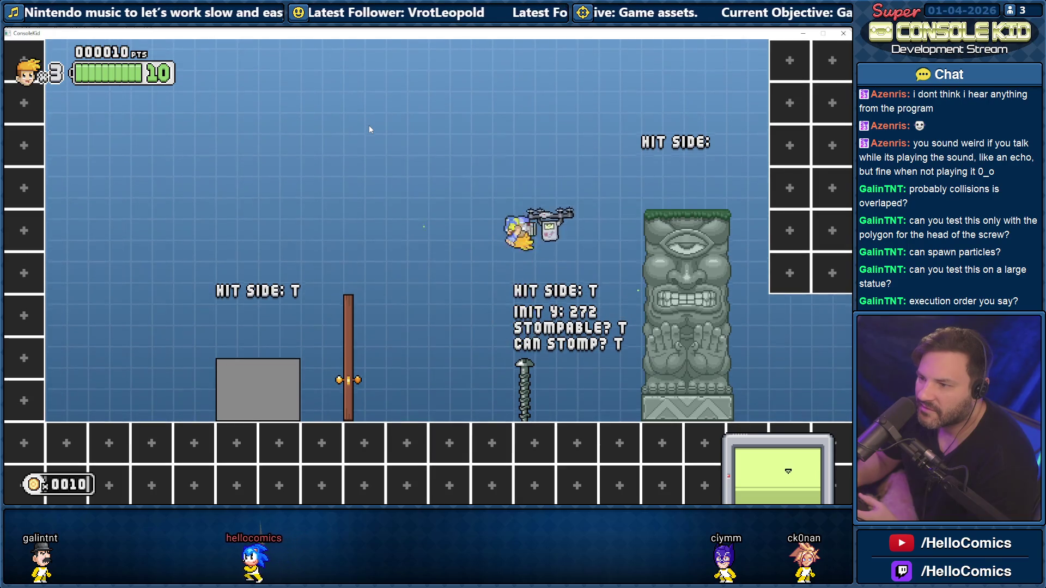
key(Left)
key(space)
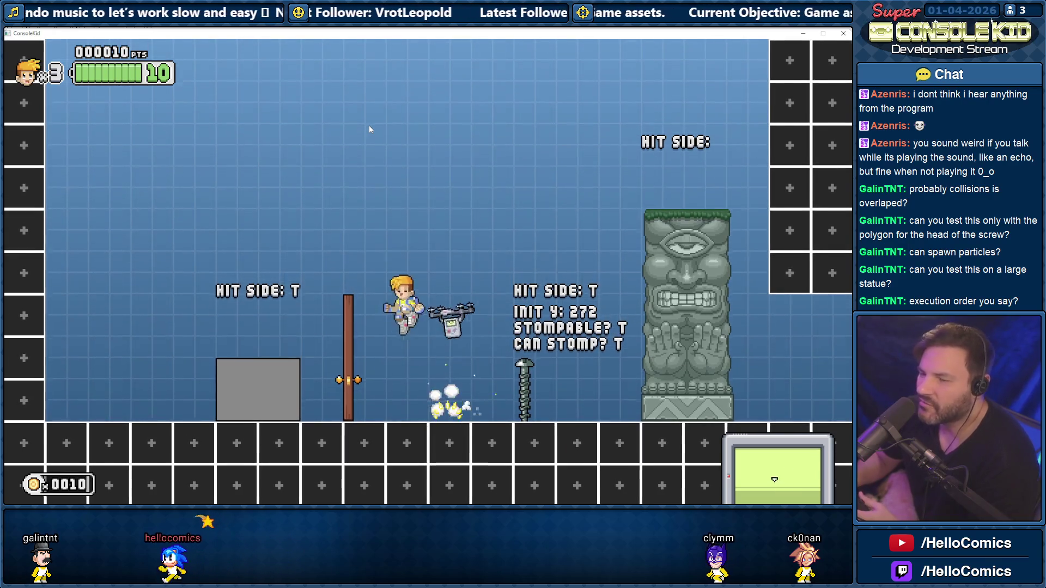
key(space)
key(Left)
key(Right)
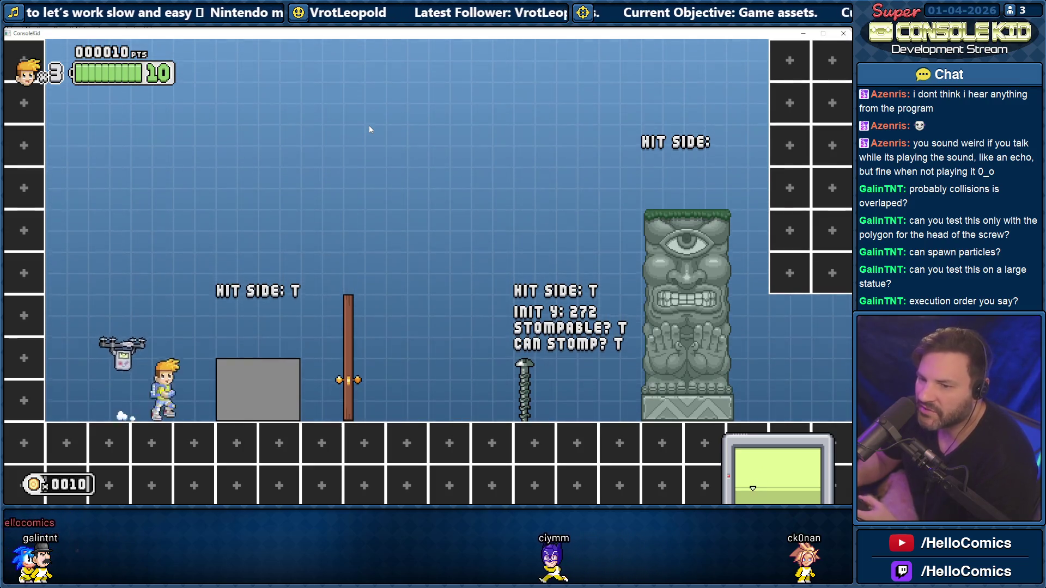
key(space)
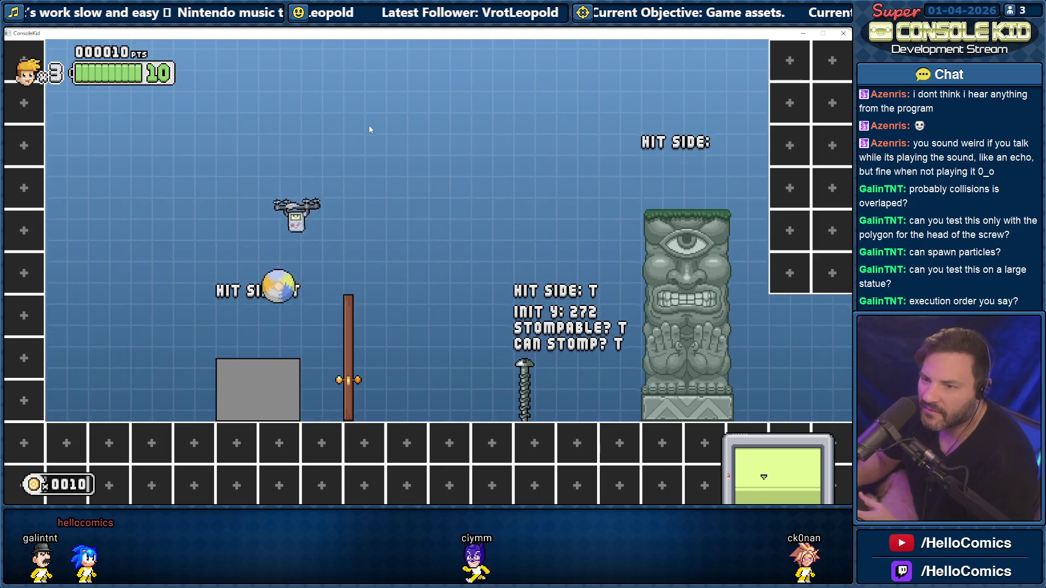
key(space)
key(Left)
key(Right)
key(Left)
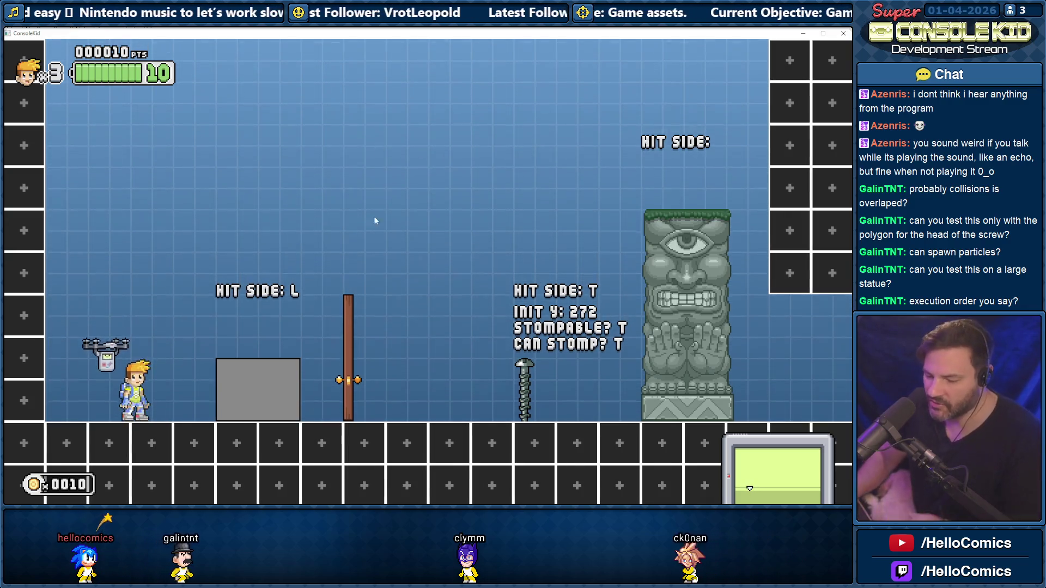
Set the Test Destructible actor's material to None
click(802, 35)
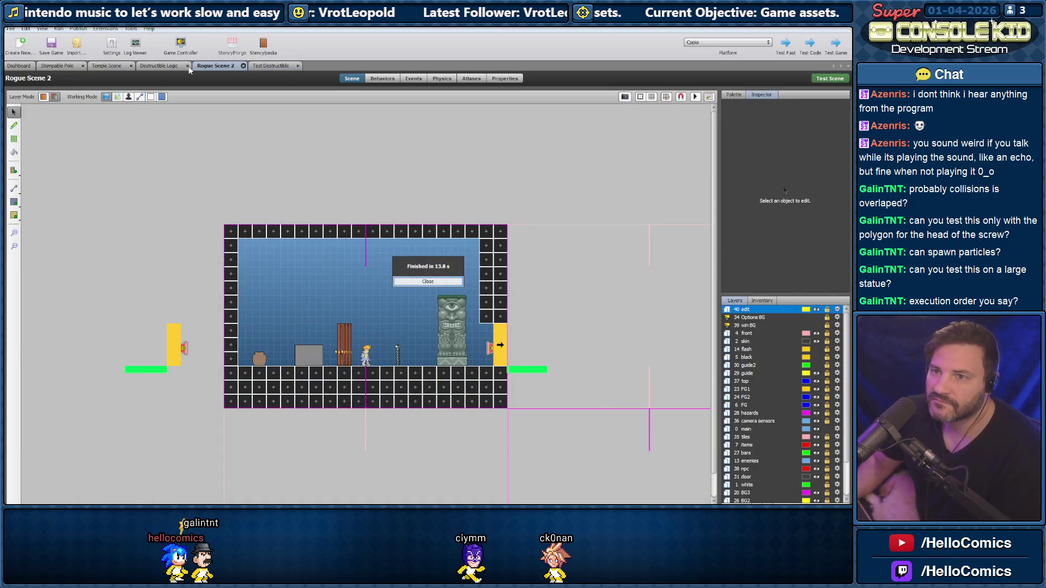
click(271, 65)
click(196, 446)
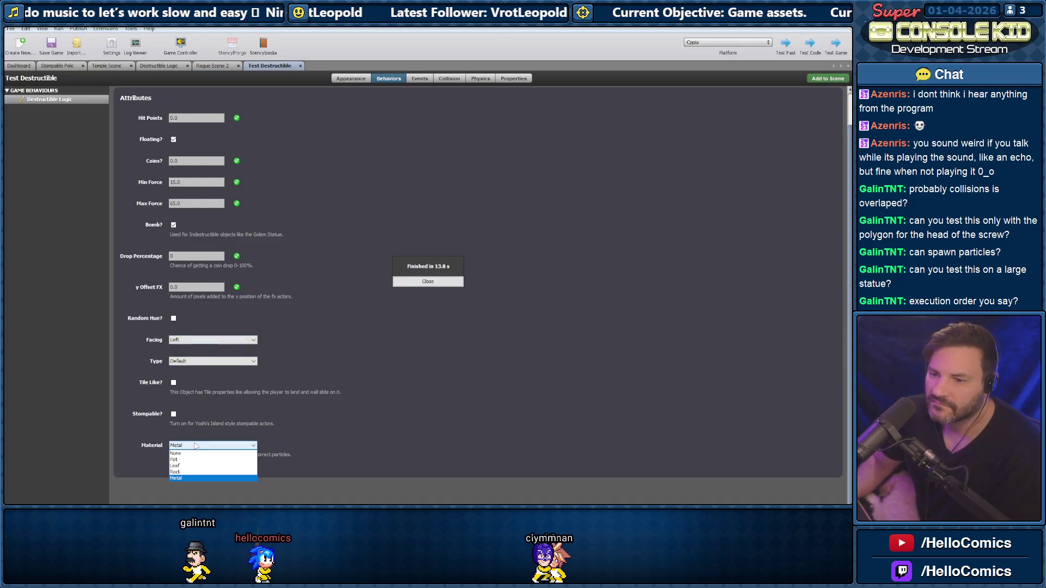
click(182, 453)
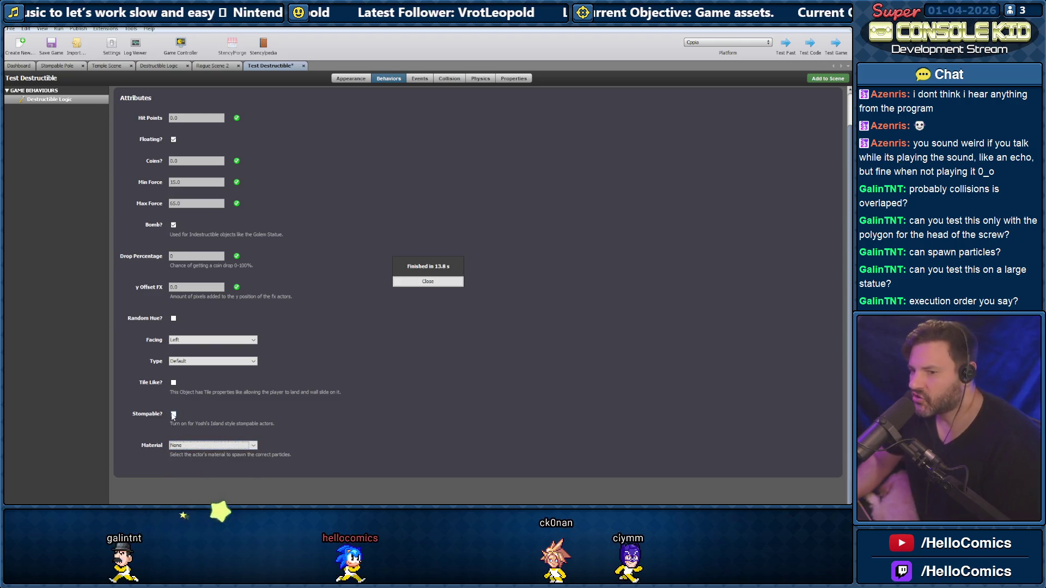
click(427, 281)
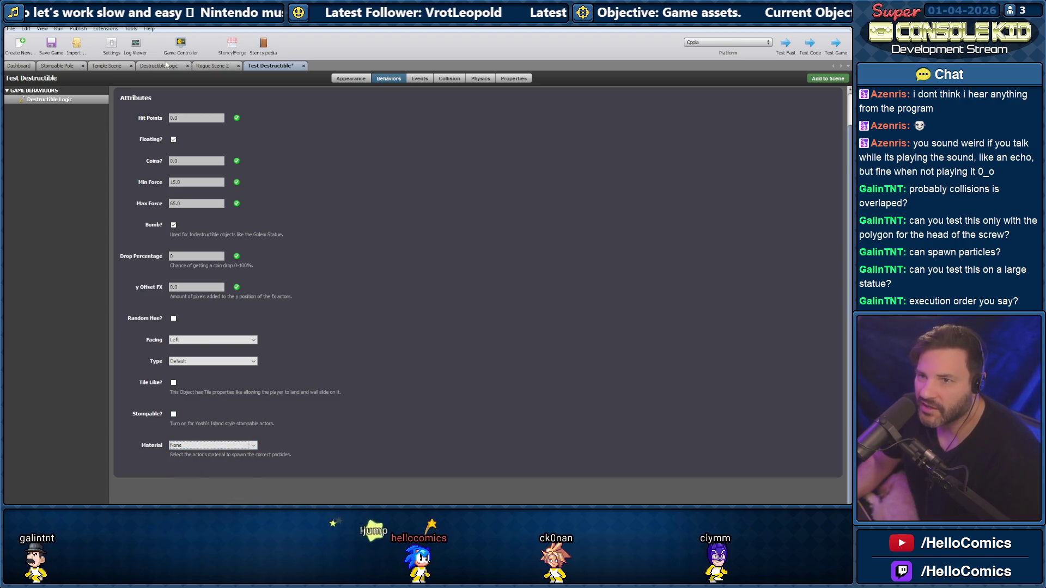
Uncheck Stompable? on the Stompable Pole, then save and test-run Rogue Scene 2
click(57, 65)
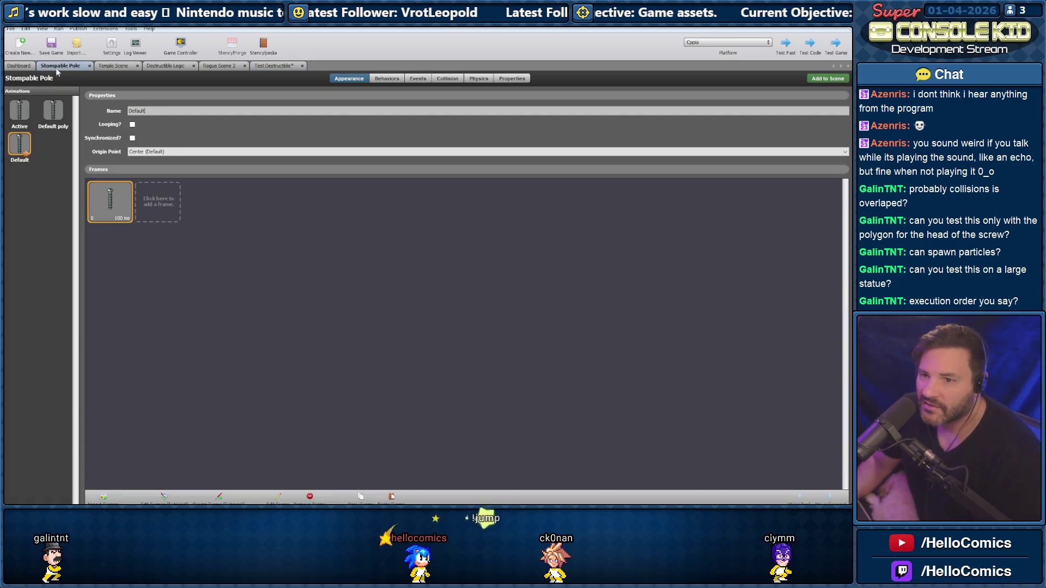
click(387, 78)
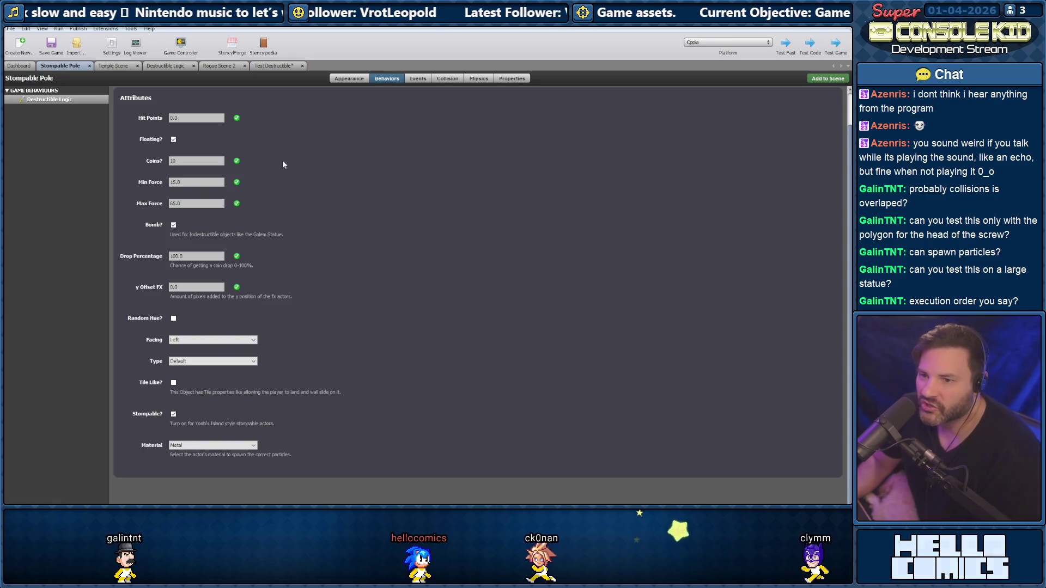
click(173, 415)
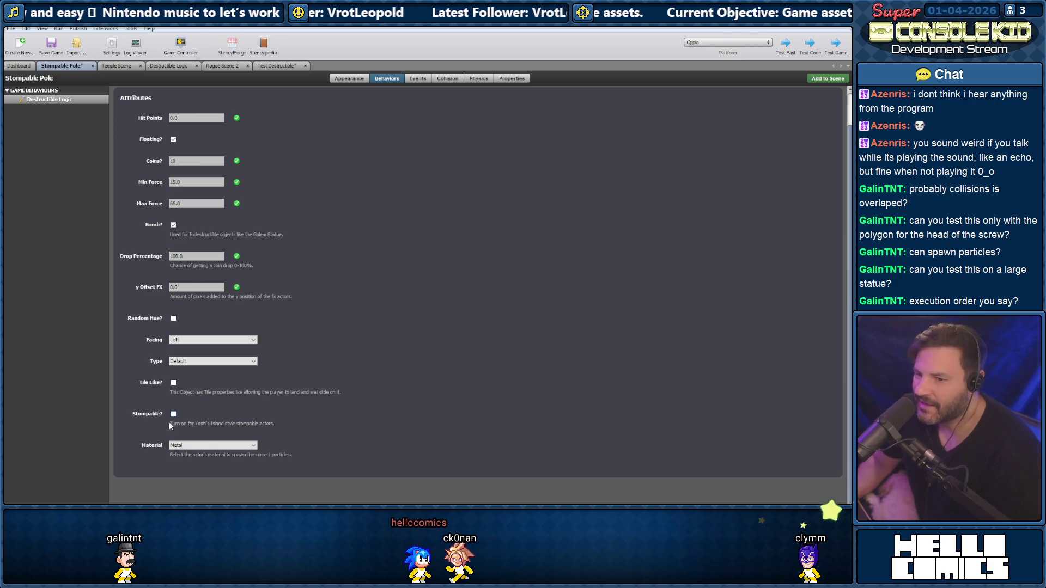
click(235, 67)
key(ctrl+s)
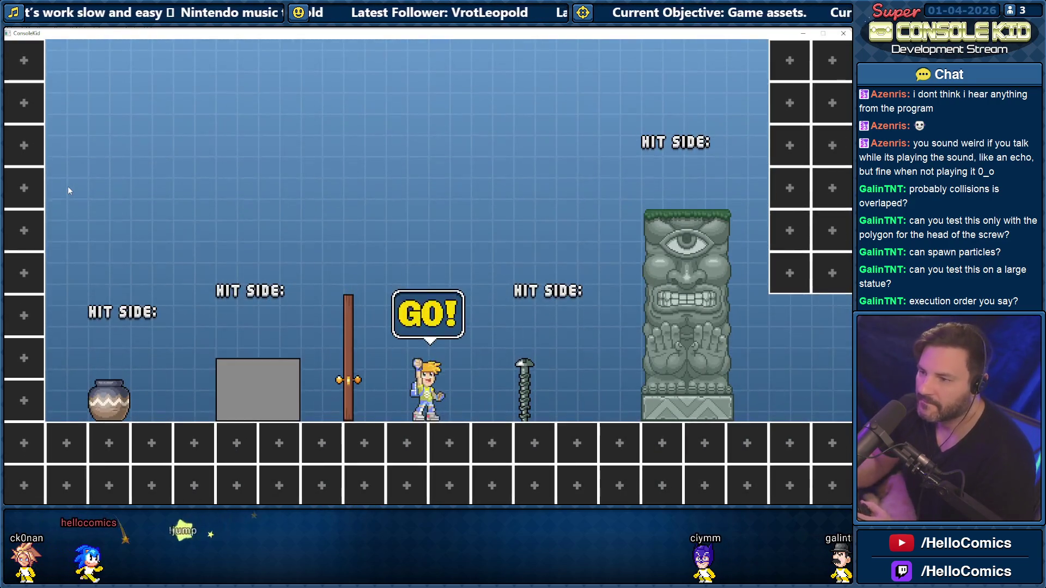
Run back and forth, jumping over the screw between the pole and the statue
key(Right)
key(space)
key(Left)
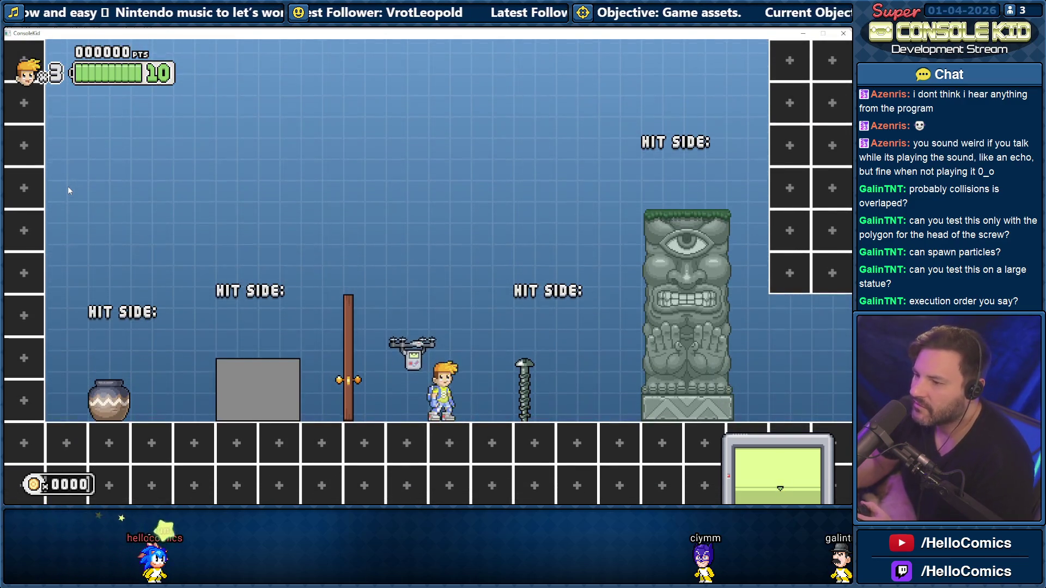
key(Right)
key(space)
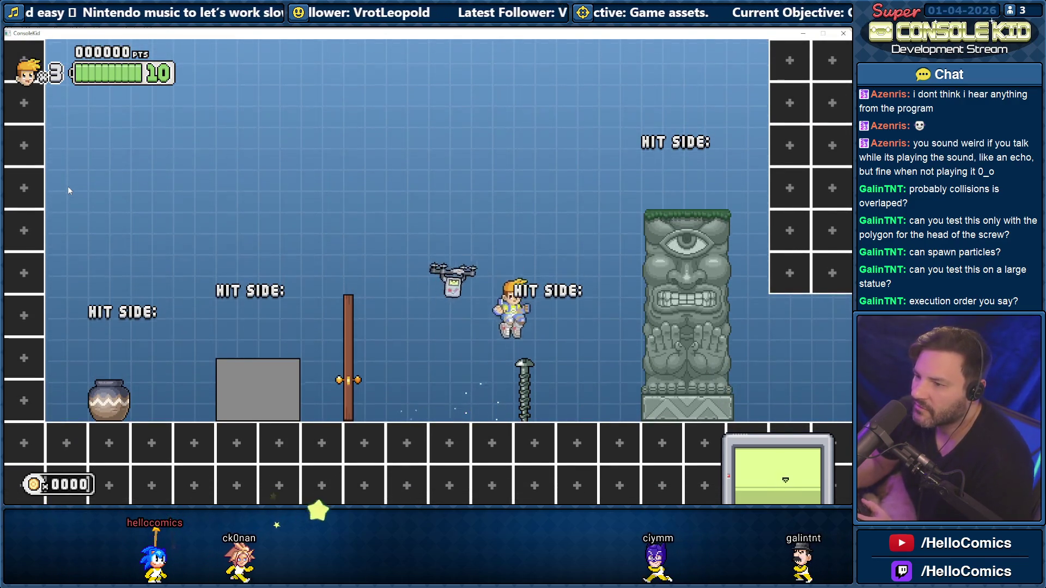
key(Left)
key(space)
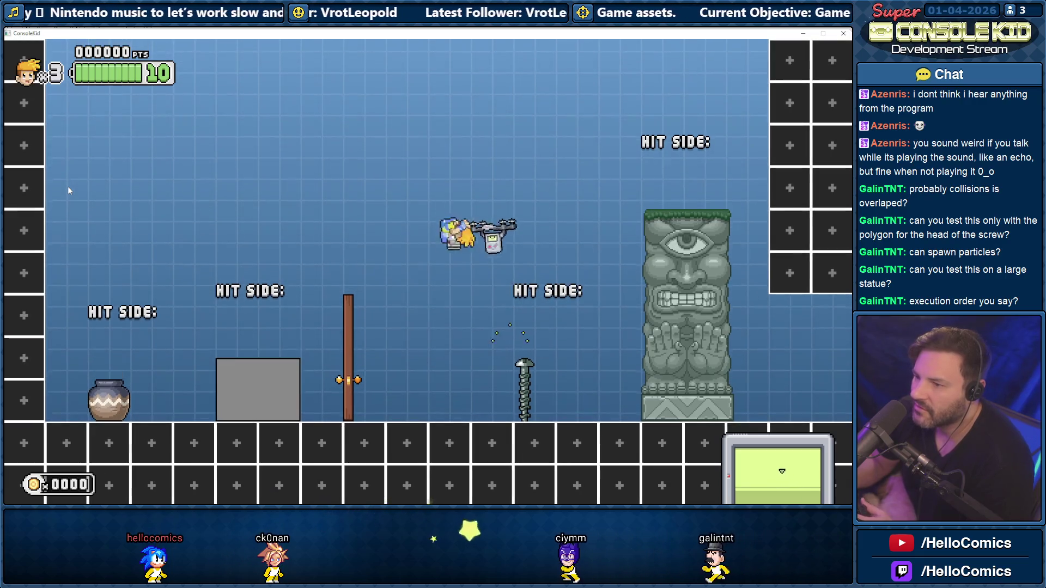
key(Right)
key(space)
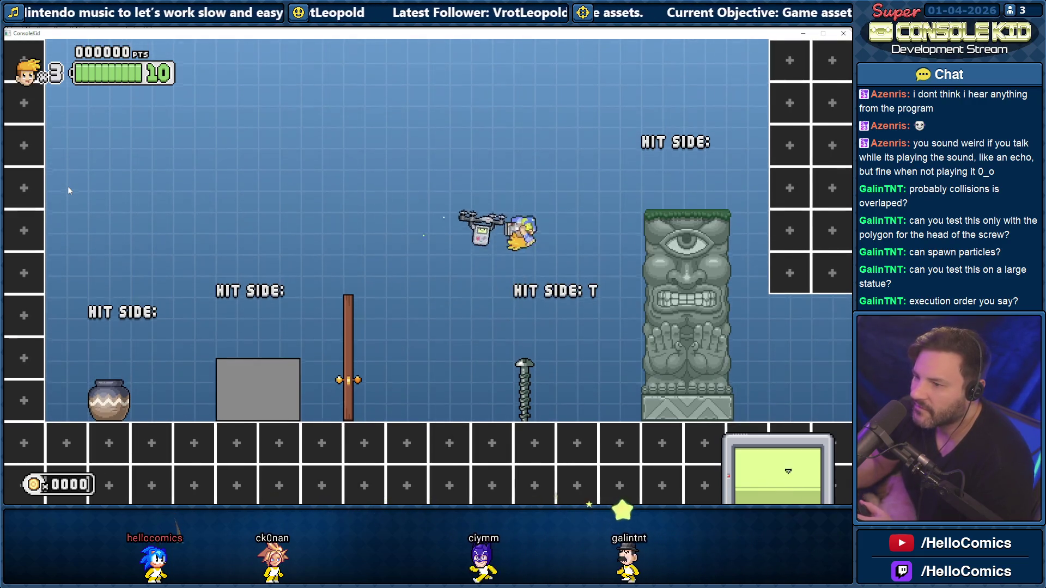
Come down on the screw several times to test stomping, then quit the test game
key(Left)
key(space)
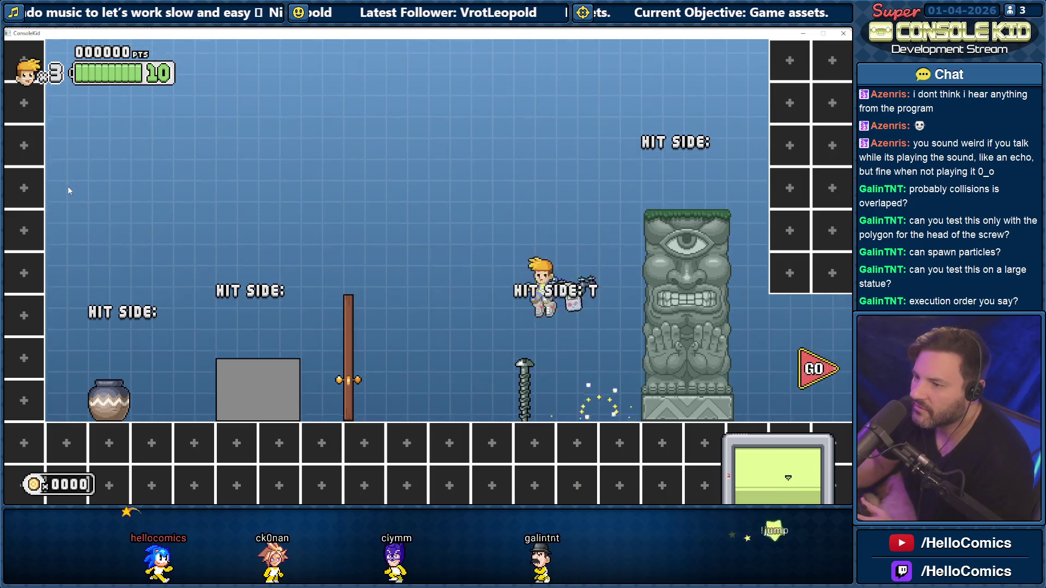
key(Right)
key(space)
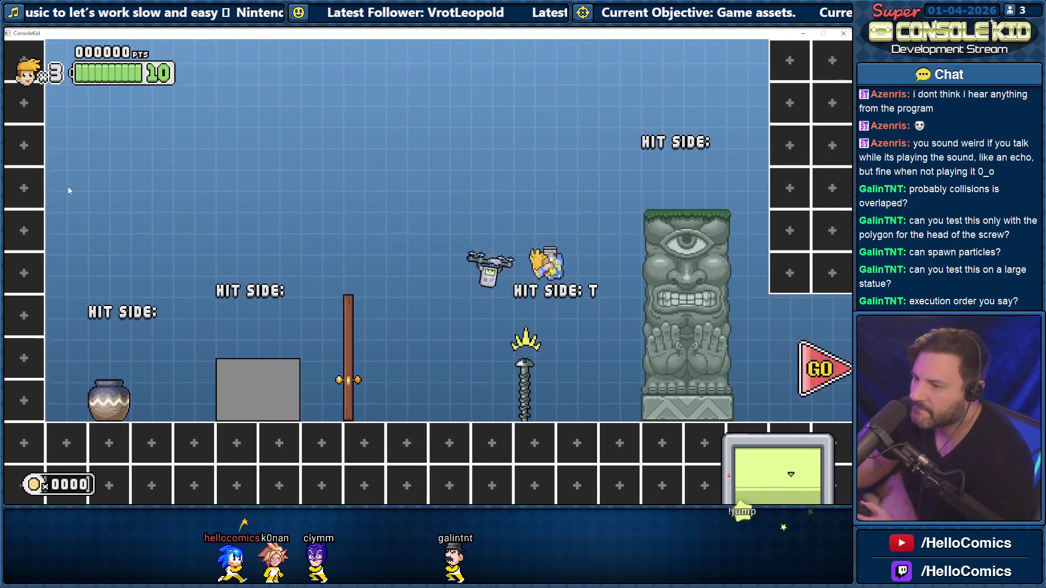
key(Left)
key(space)
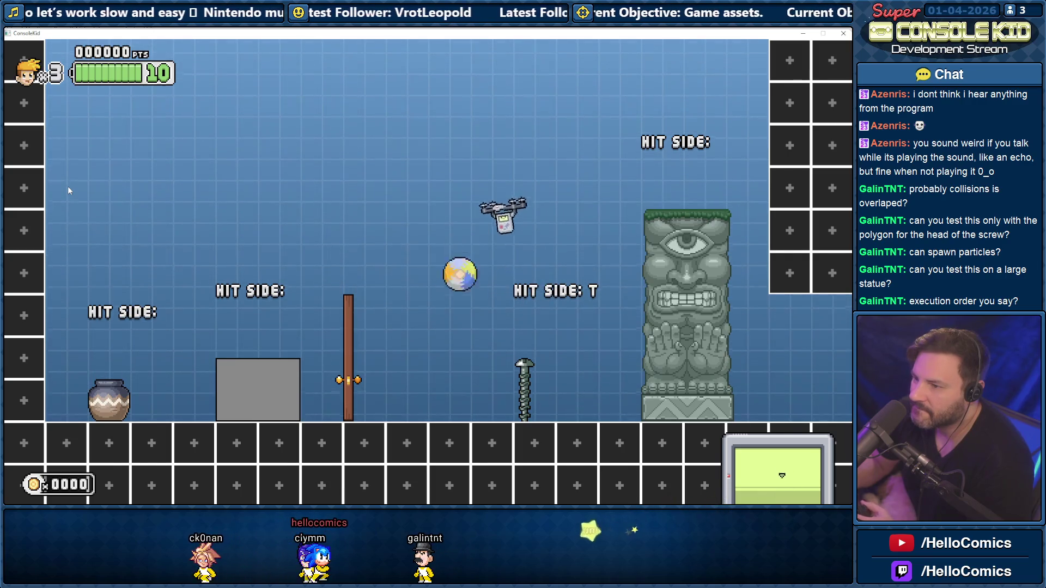
key(Right)
key(space)
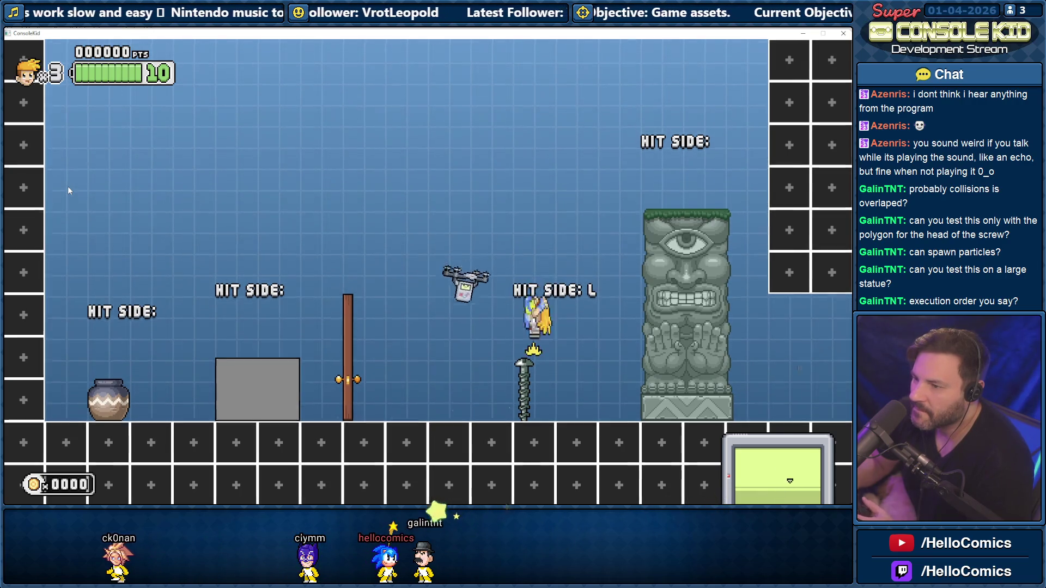
key(Left)
key(space)
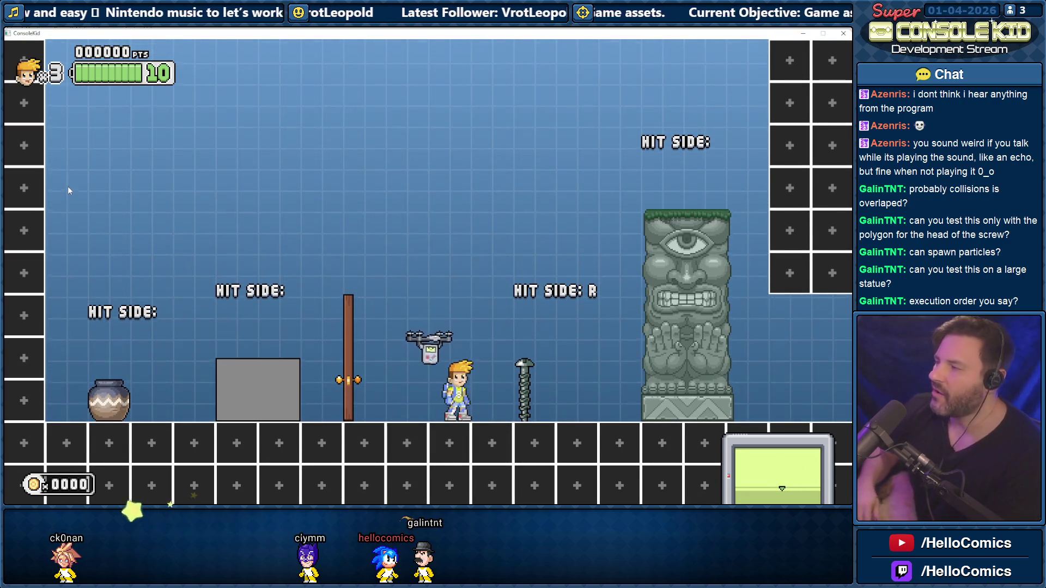
key(Escape)
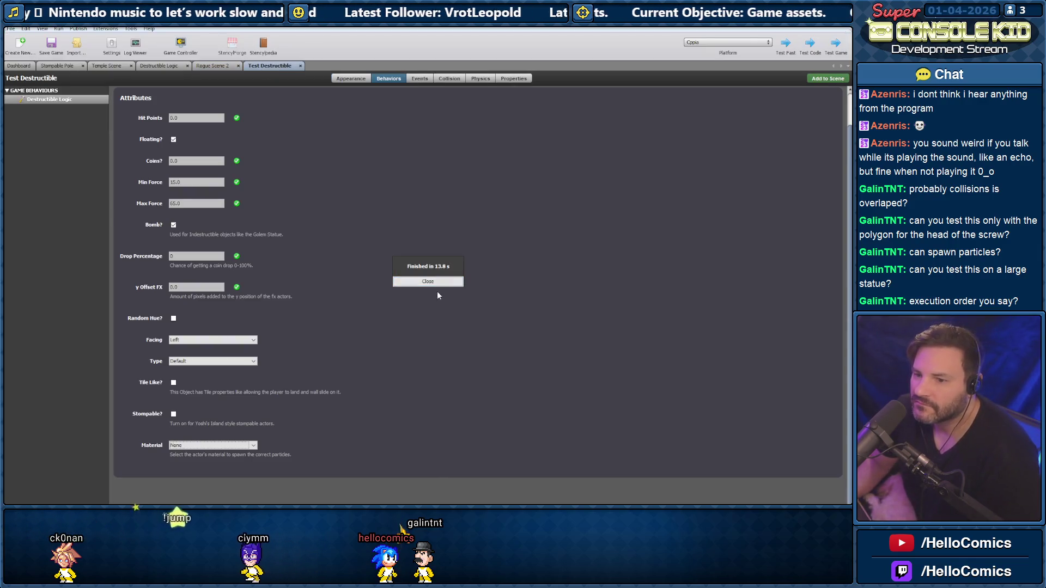
Make the Test Destructible actor stompable and reopen its editor
click(435, 282)
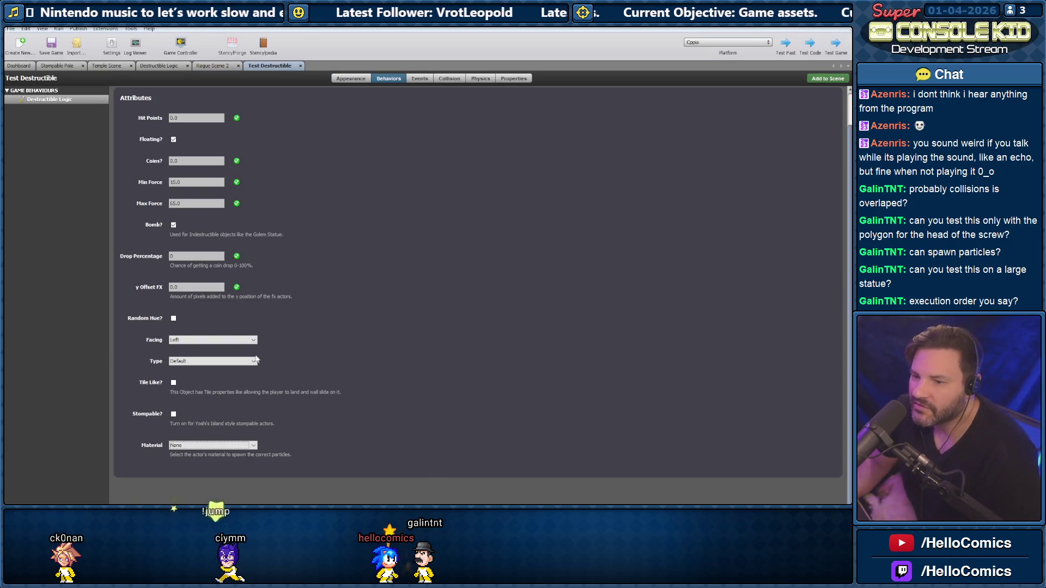
click(174, 414)
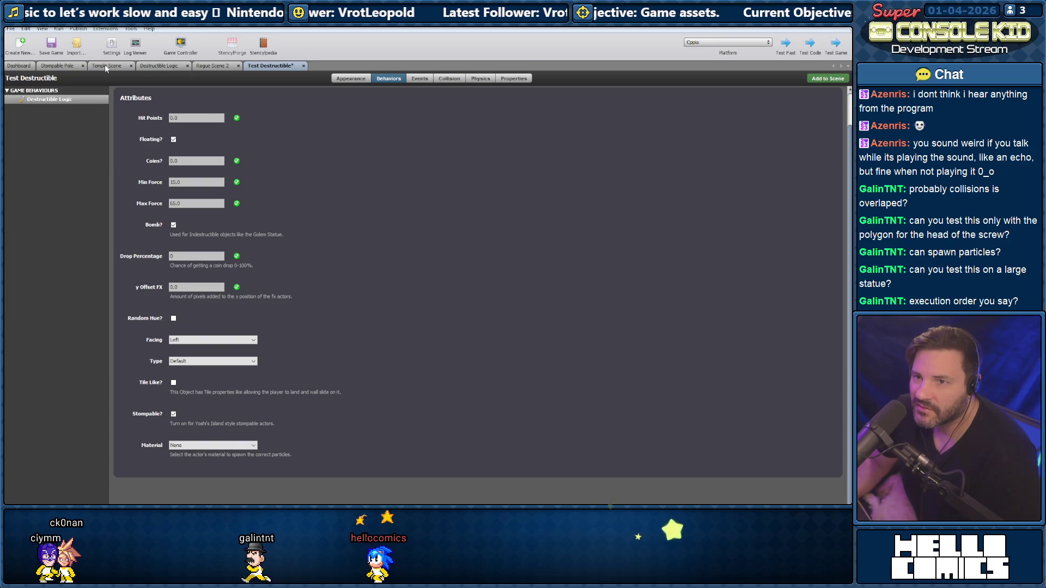
key(ctrl+Tab)
double_click(763, 174)
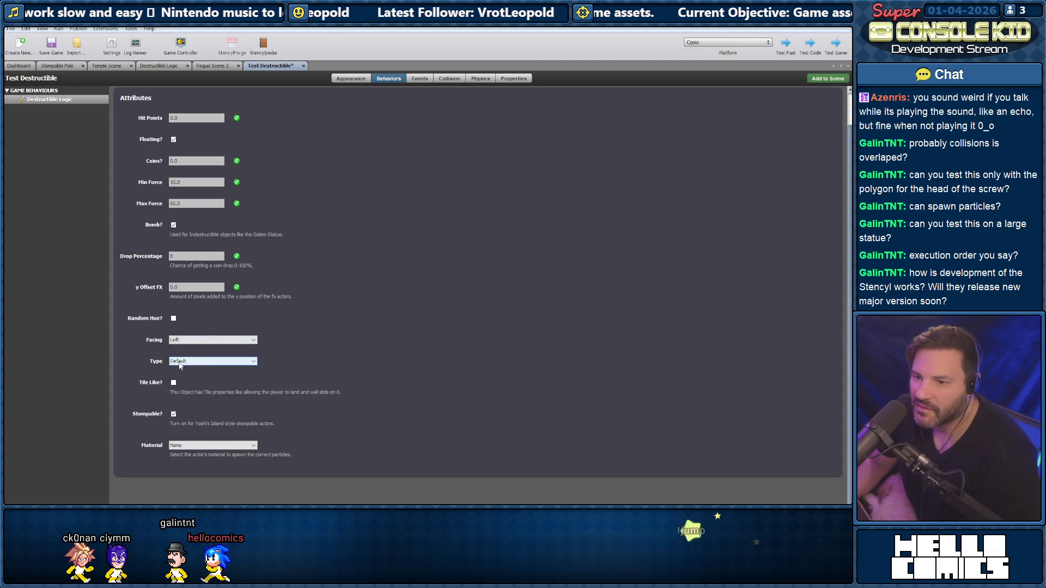
Compare the Destructible Logic attribute values of Test Destructible and Stompable Pole side by side
click(213, 65)
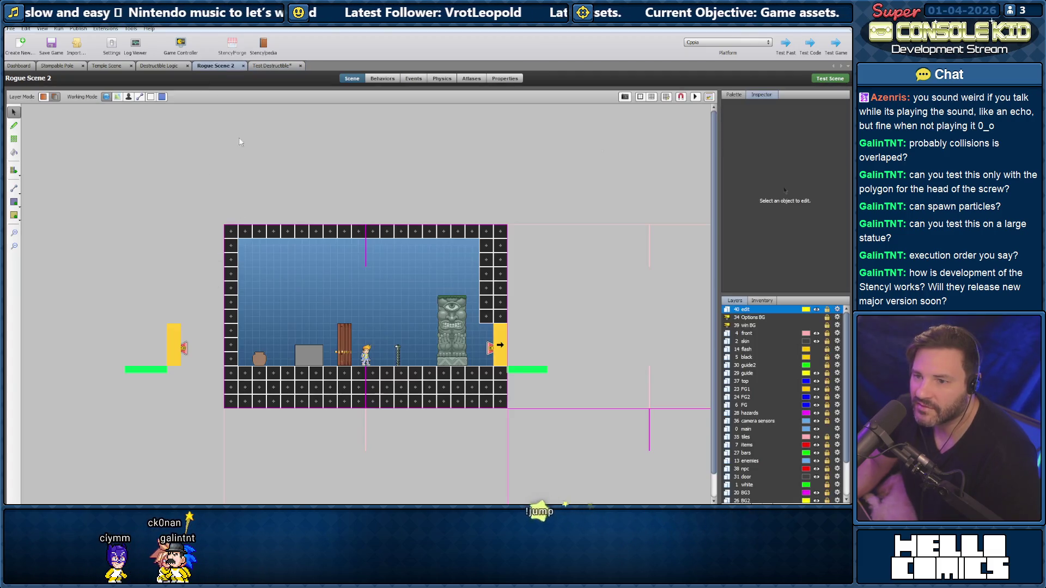
drag(63, 70, 183, 68)
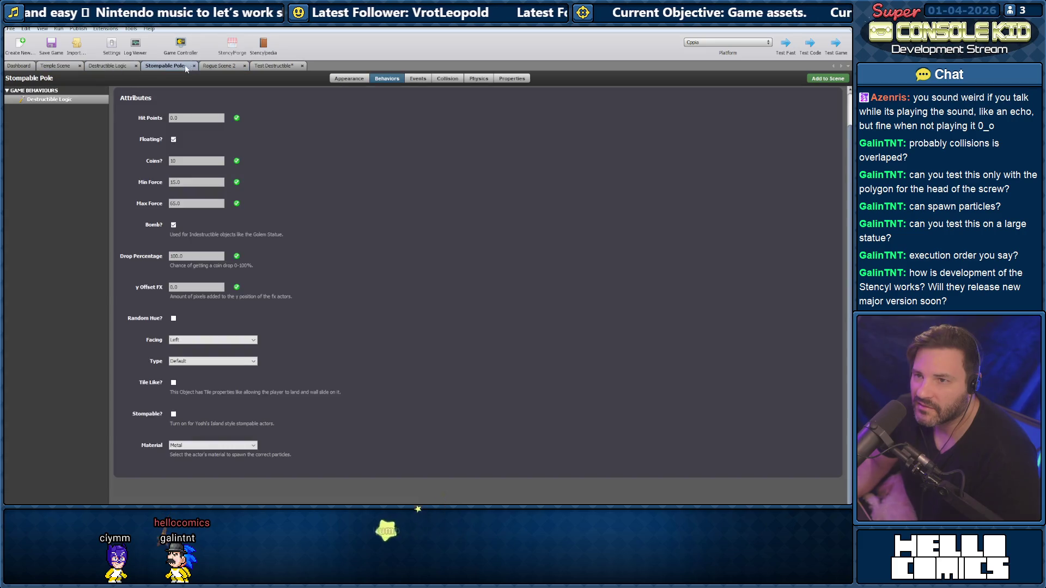
click(266, 65)
click(219, 69)
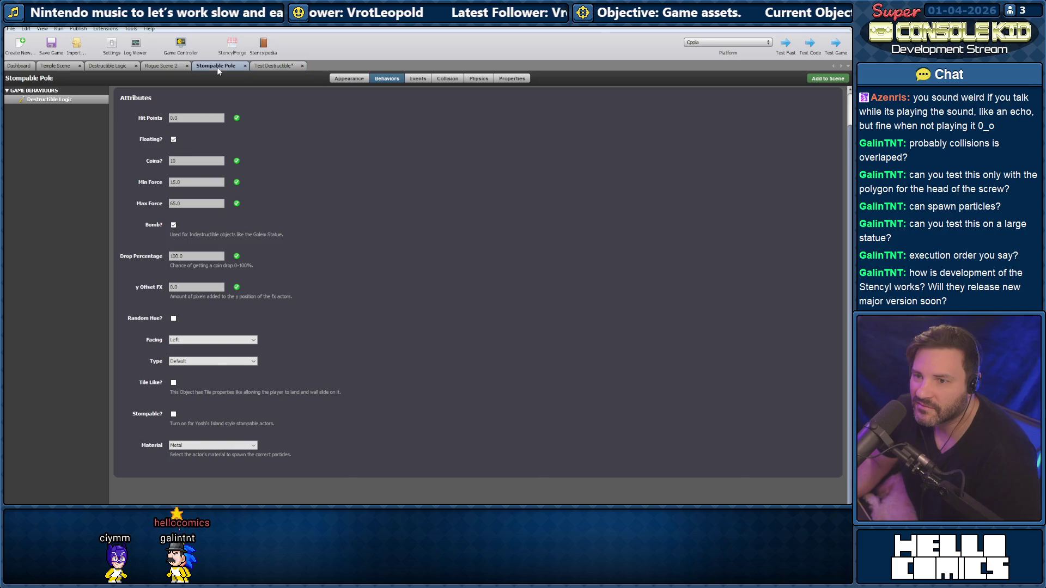
click(264, 65)
click(217, 66)
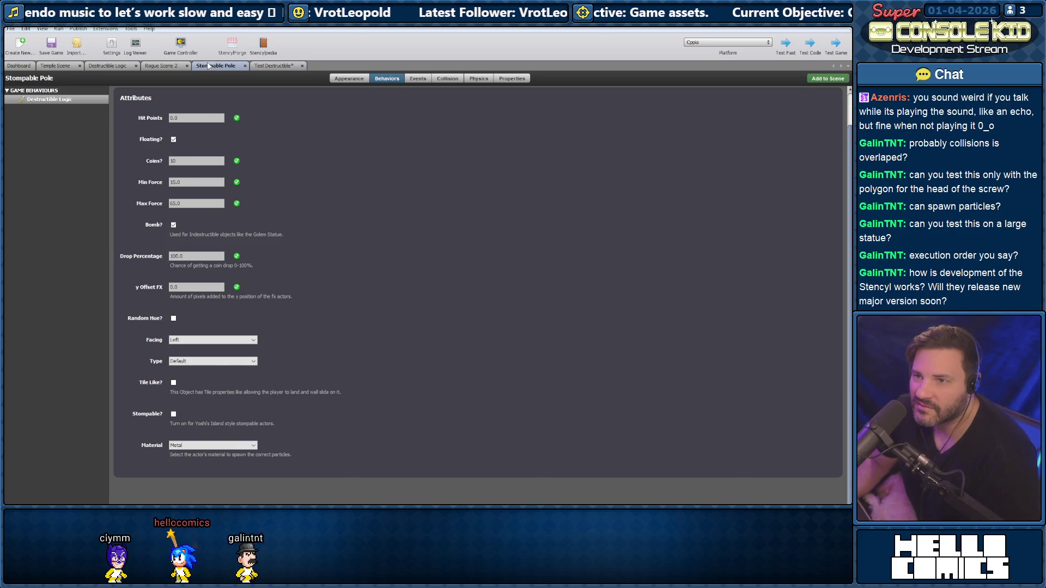
click(276, 66)
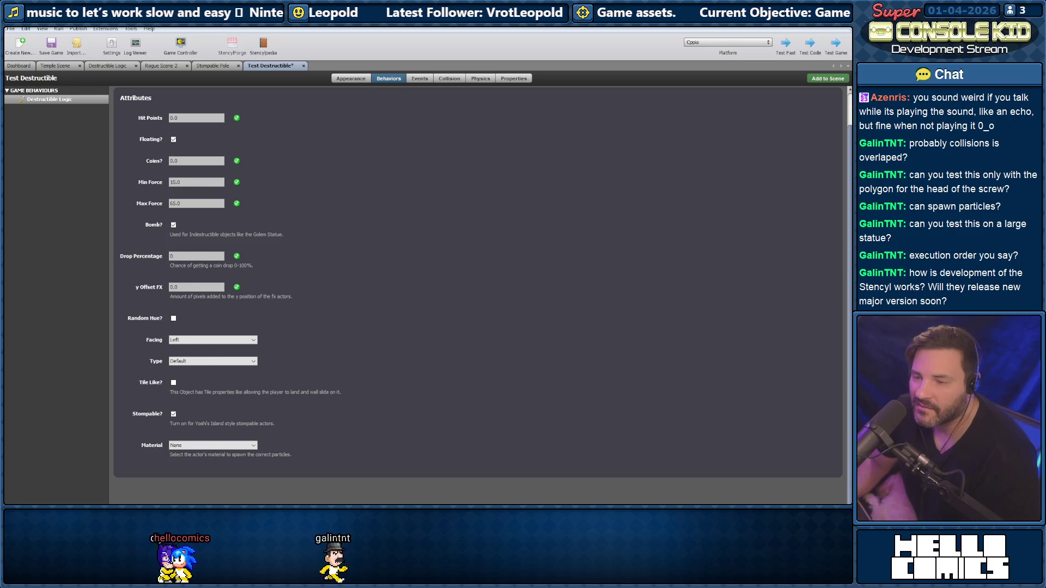
click(210, 67)
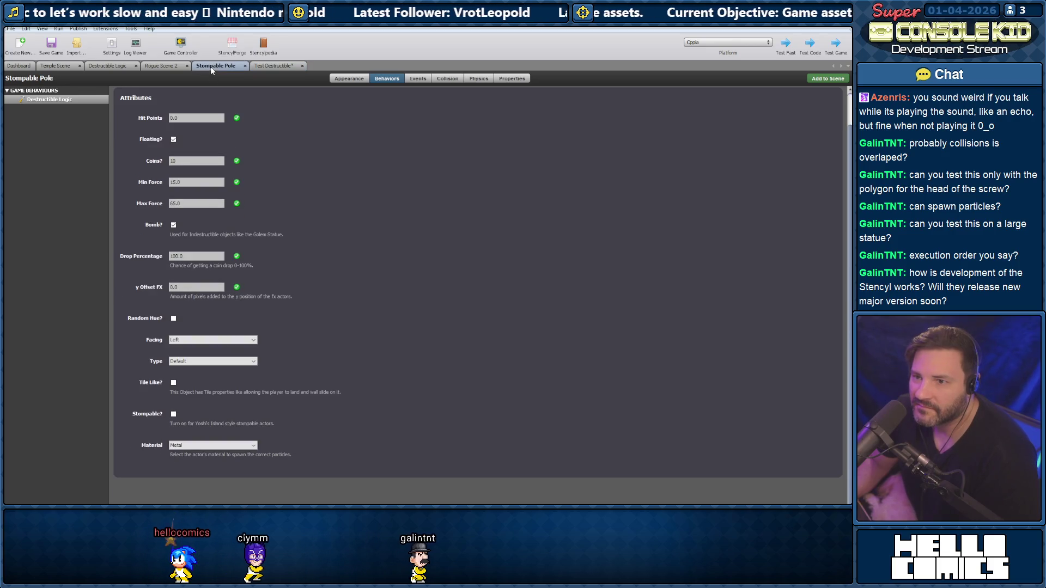
click(270, 66)
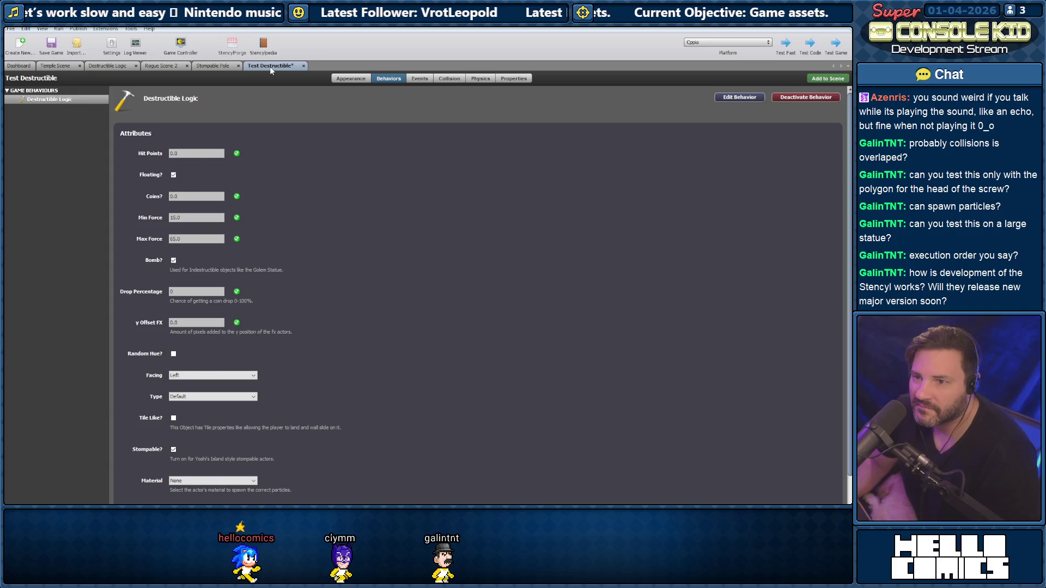
click(220, 67)
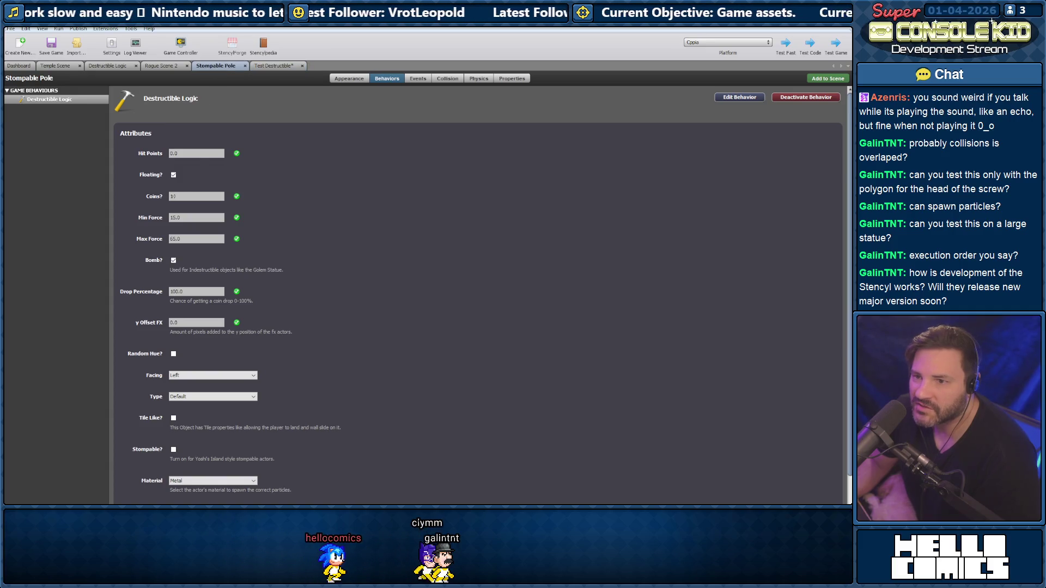
click(271, 66)
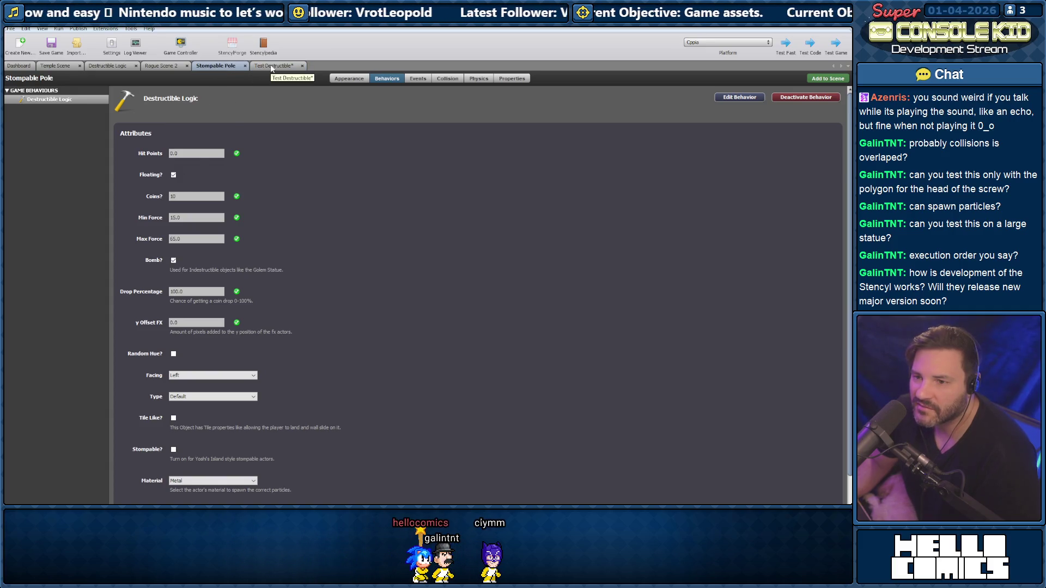
scroll(192, 121, down, 3)
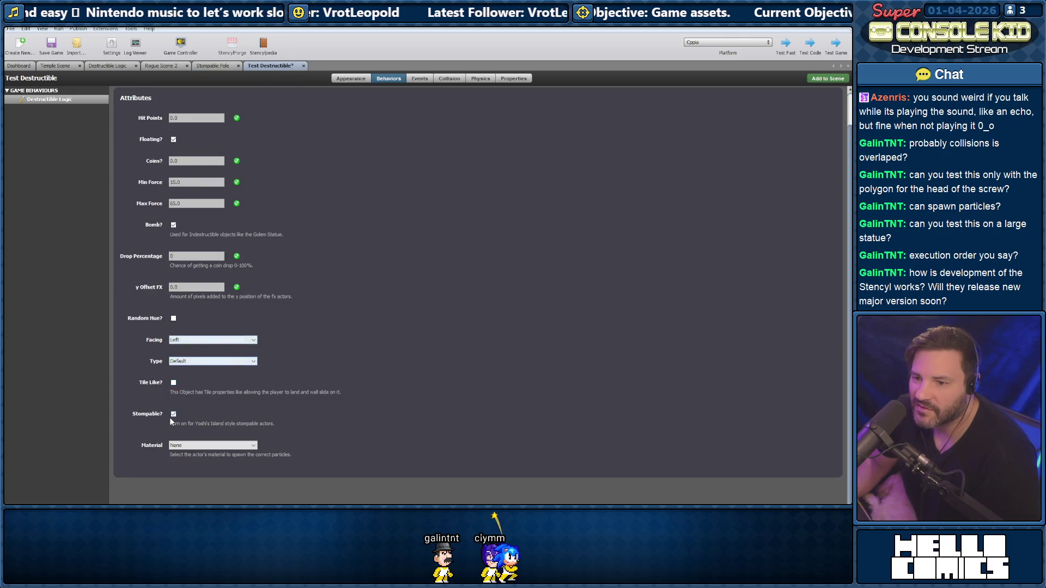
Check Test Destructible's collision shape, show the Stompable Pole's Appearance animations, and save the game
click(435, 78)
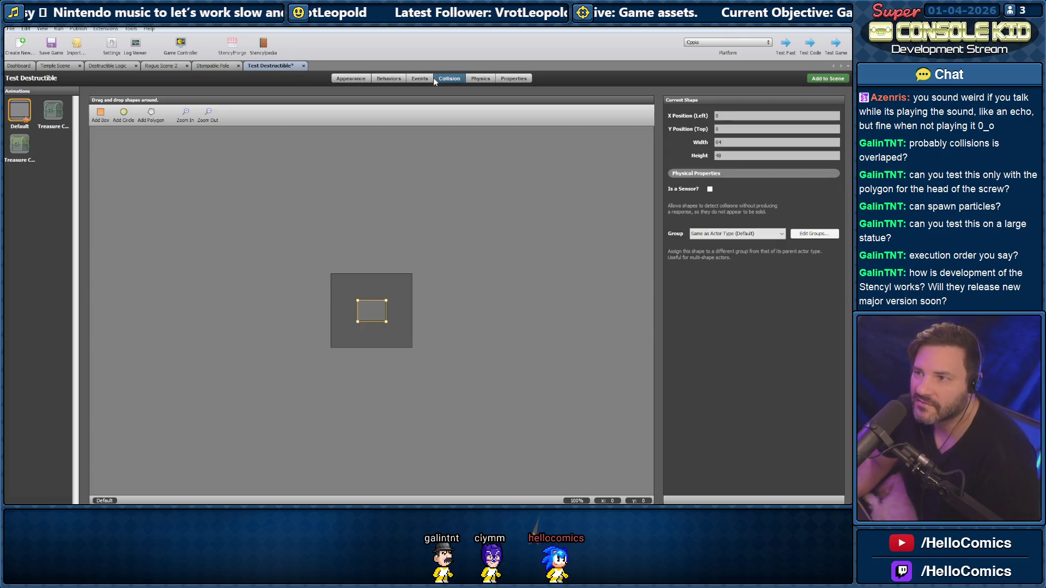
click(210, 66)
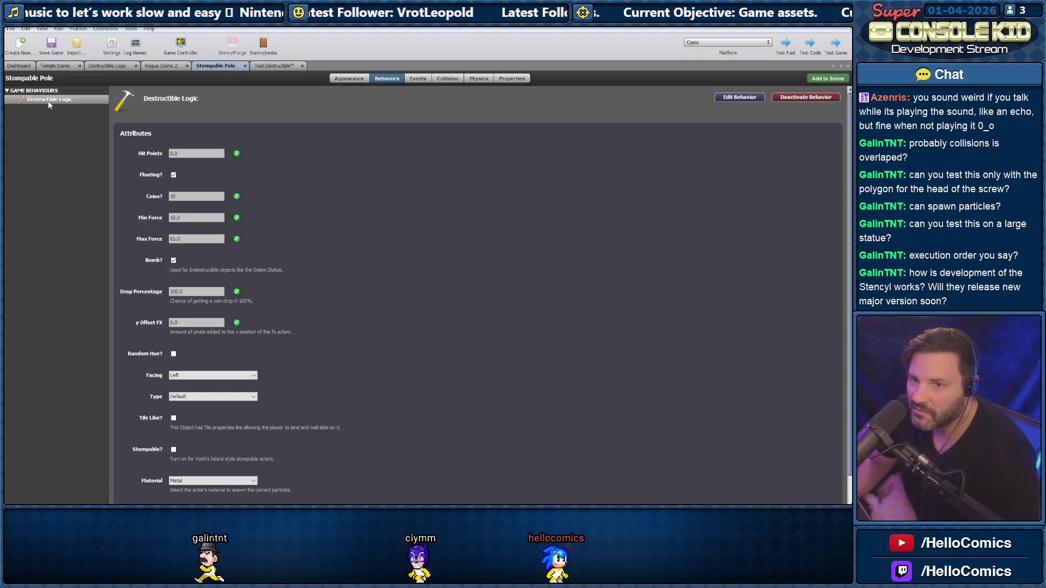
click(418, 78)
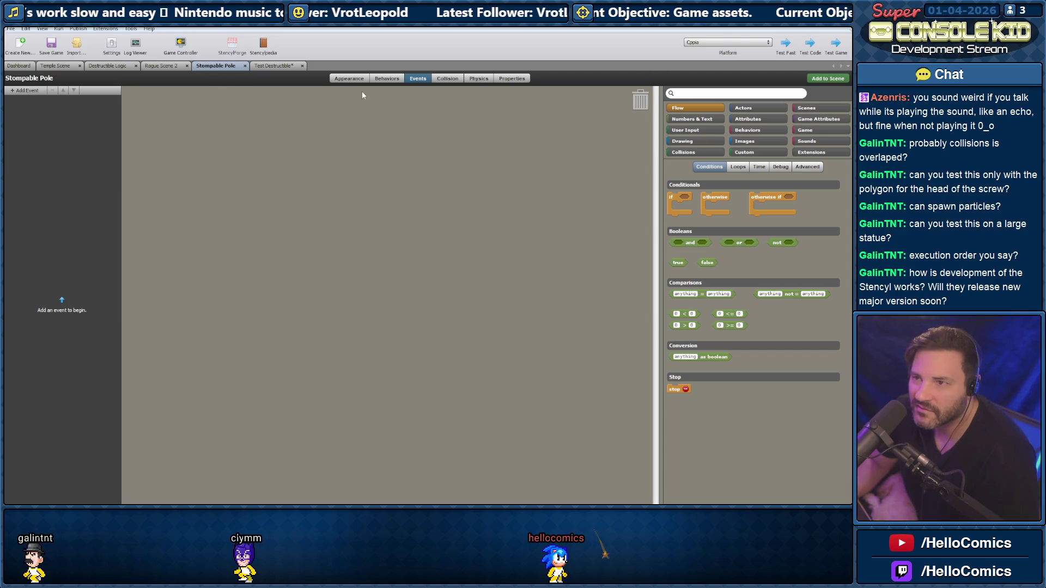
click(359, 80)
click(381, 79)
click(345, 80)
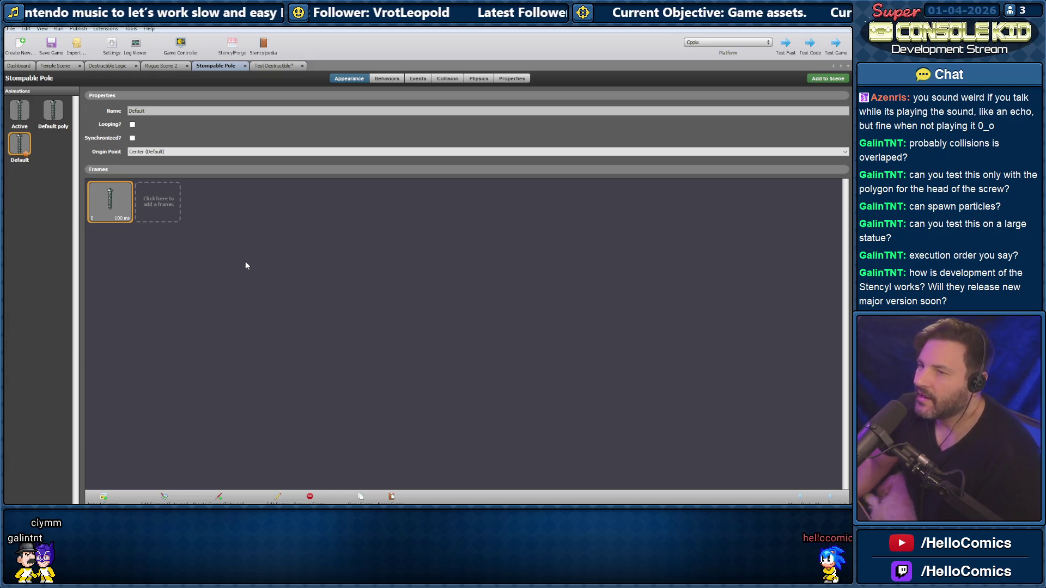
click(48, 48)
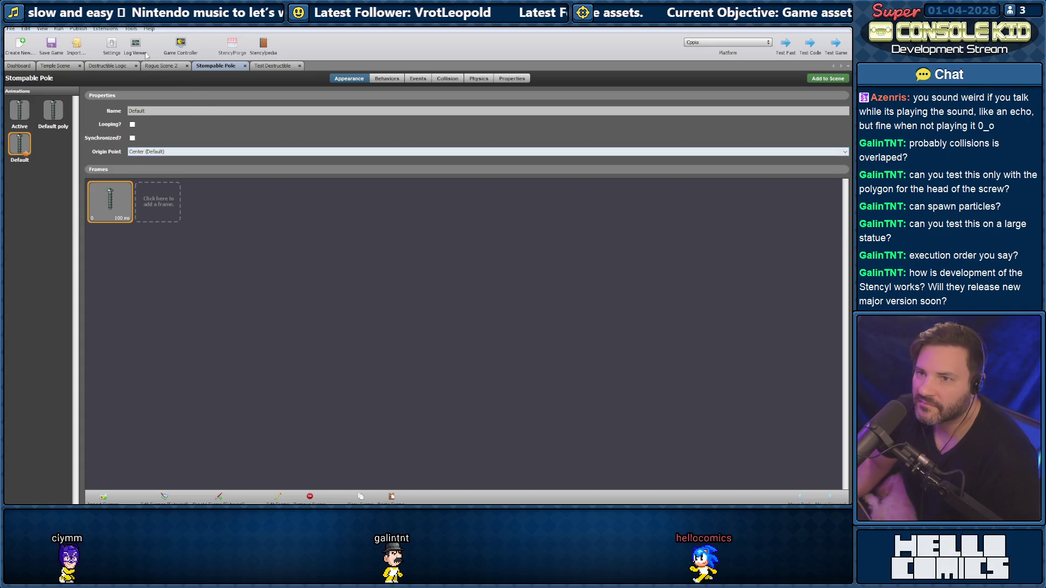
click(150, 29)
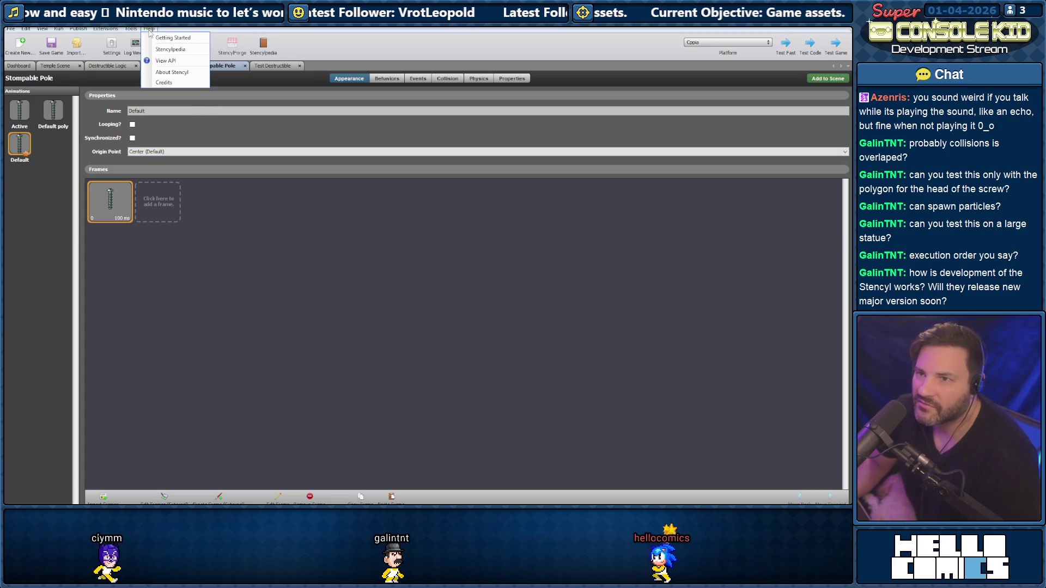
View the About Stencyl version info, then browse the Rogue Scene 2, Destructible Logic and Temple Scene tabs
click(170, 72)
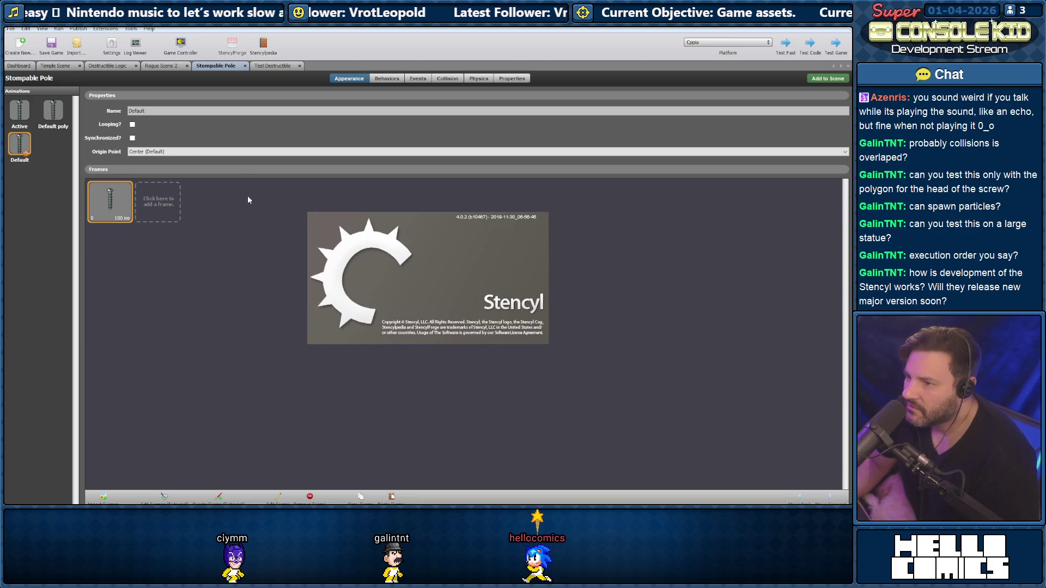
click(342, 325)
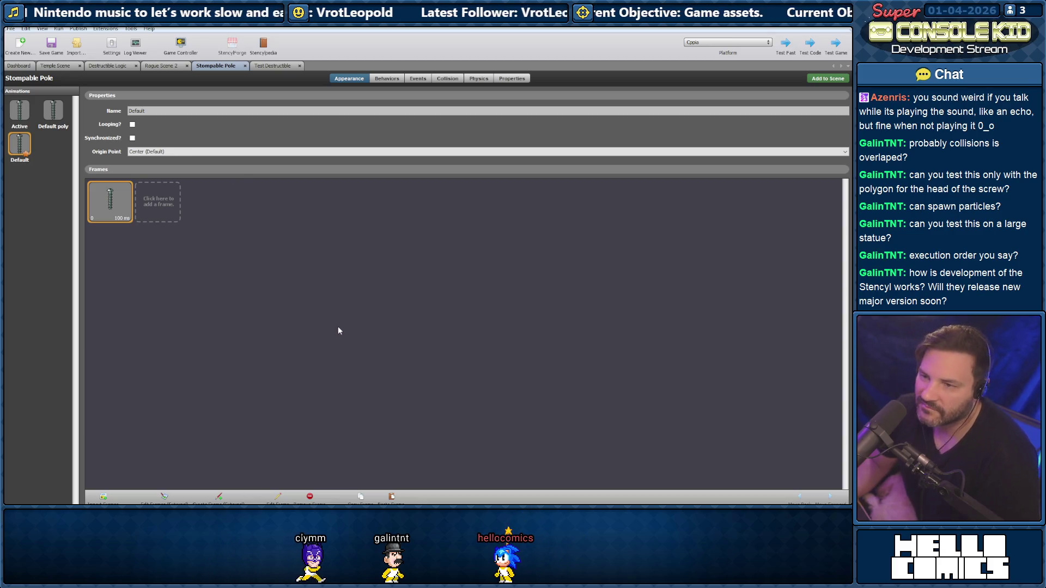
click(162, 66)
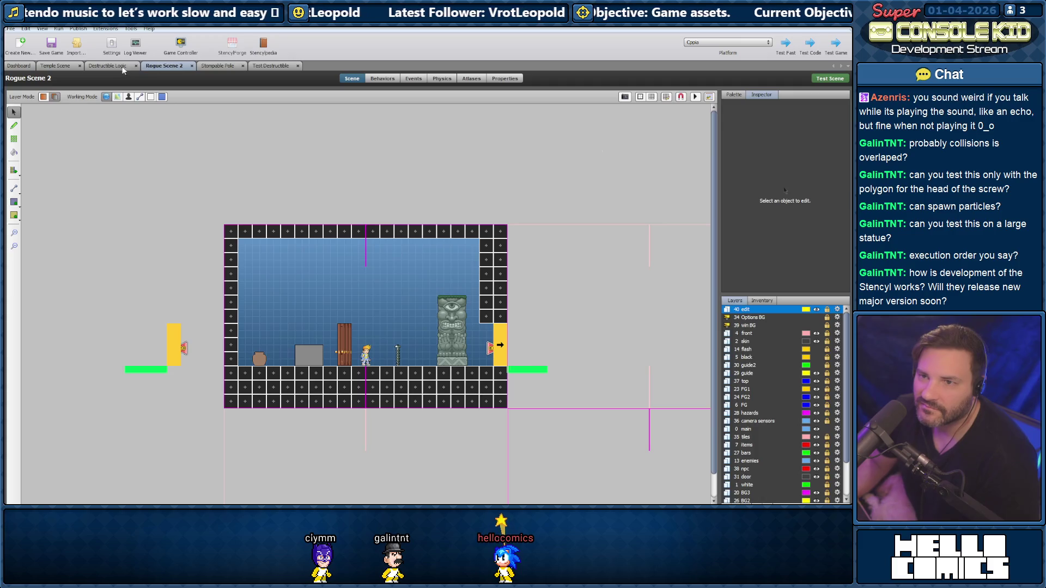
click(110, 66)
click(59, 66)
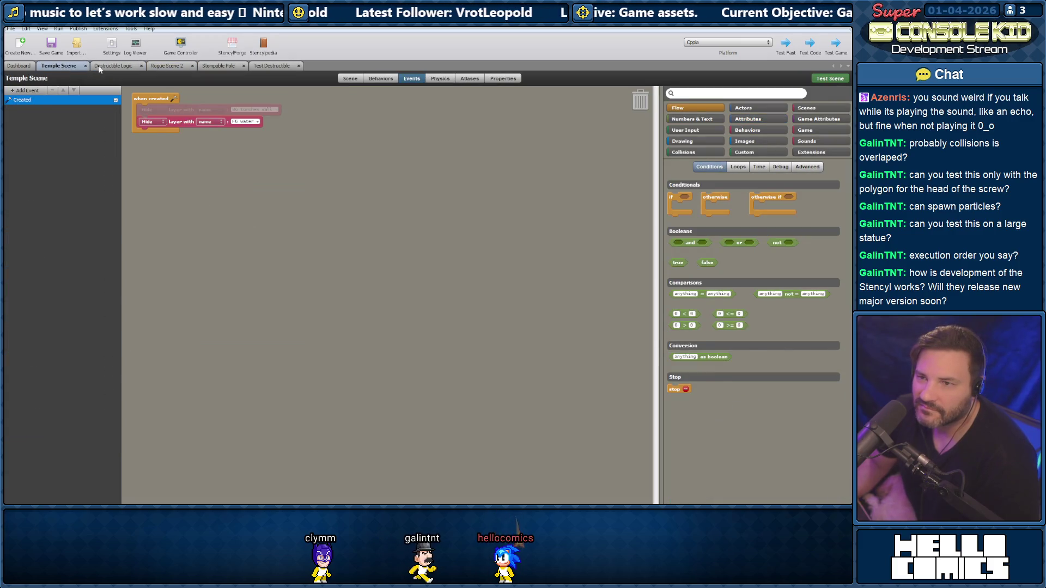
click(105, 66)
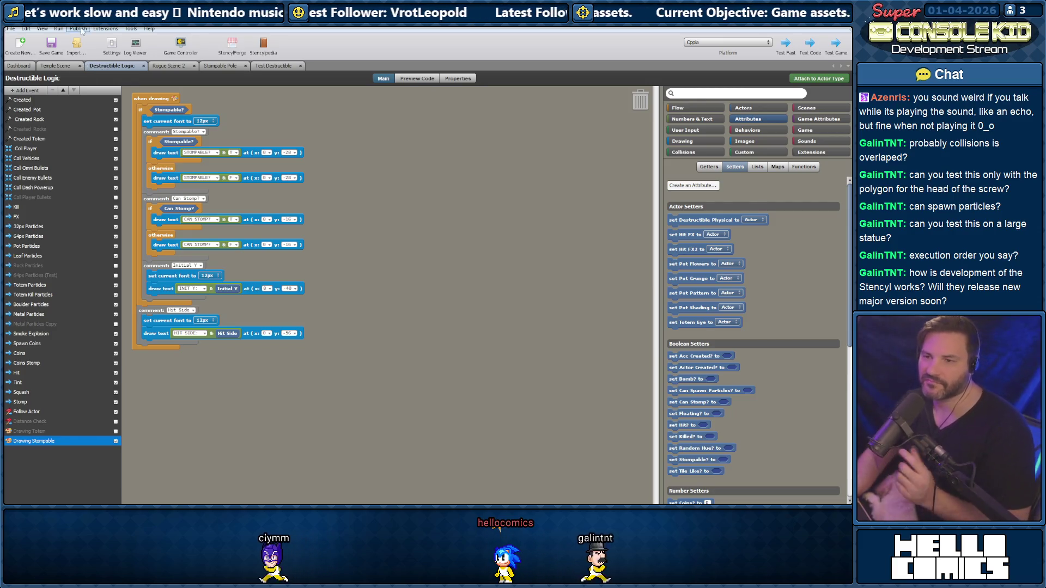
Compare the Stompable Pole and Test Destructible tabs, then close the Test Destructible editor
click(168, 66)
click(222, 66)
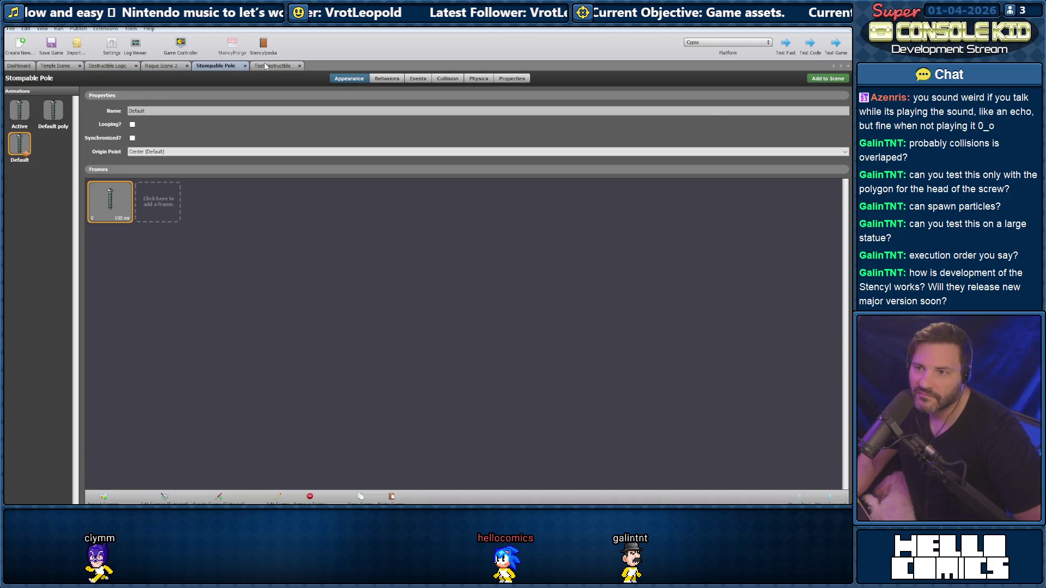
click(271, 65)
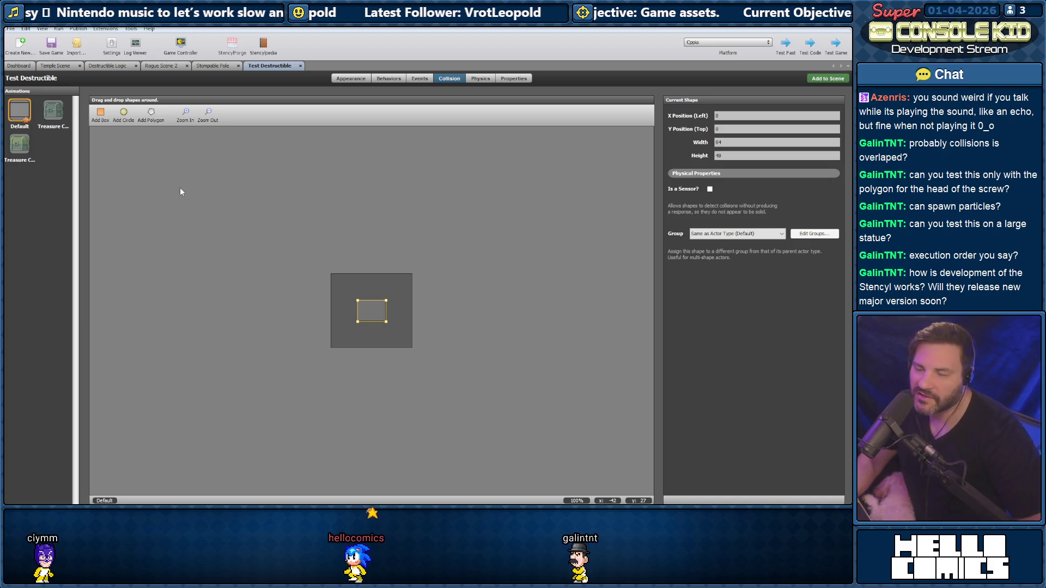
click(209, 66)
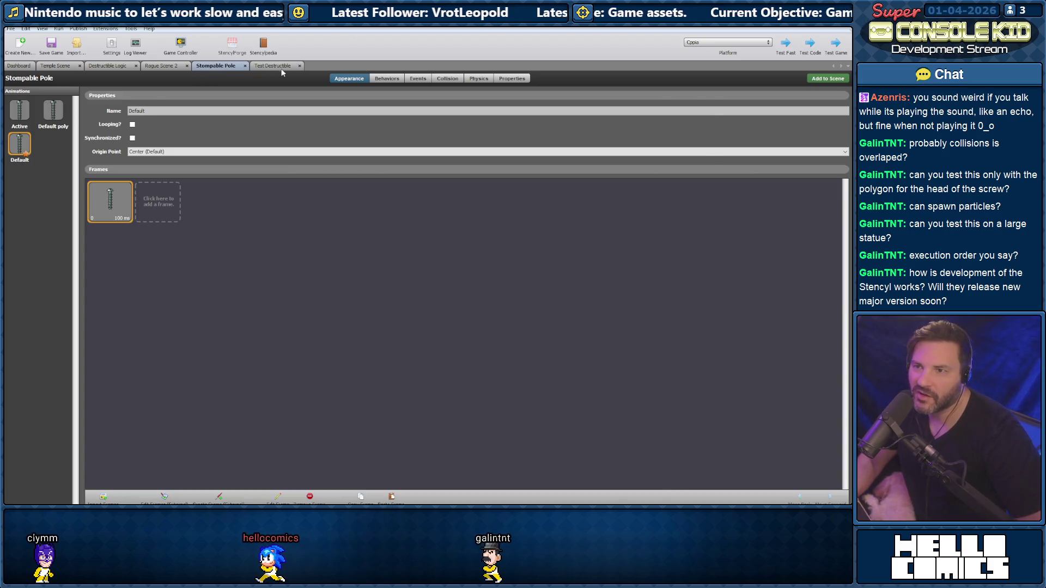
click(280, 67)
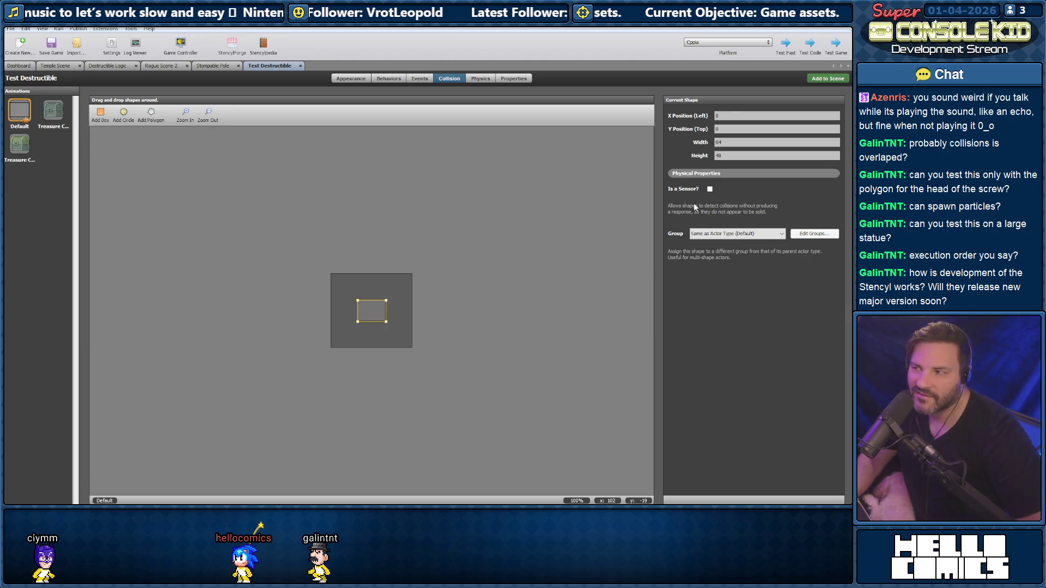
click(300, 66)
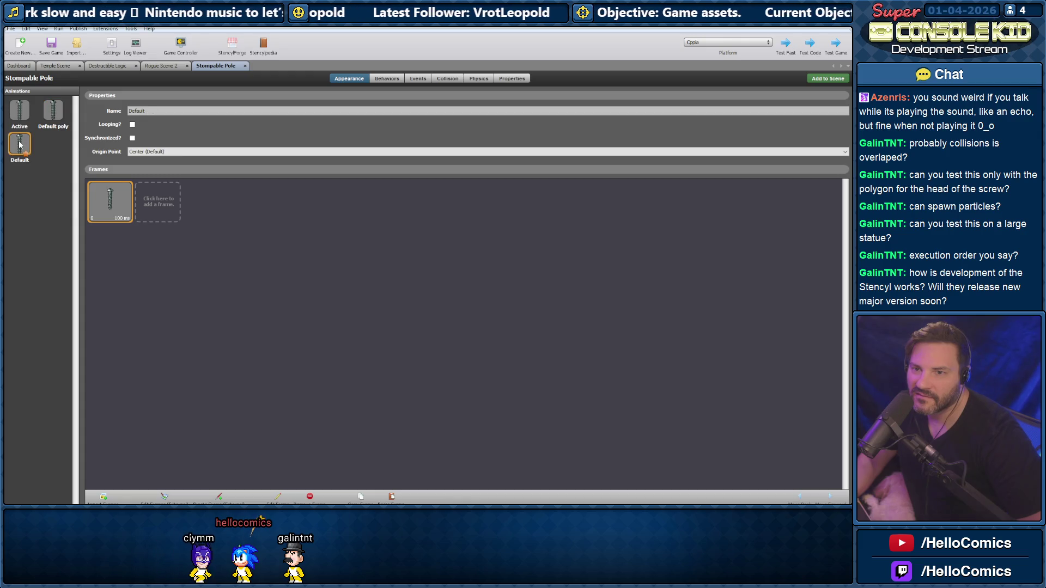
Rename the old animation to Default_ and Default poly to Default, then save the game
text(_)
click(53, 110)
key(BackSpace)
key(BackSpace)
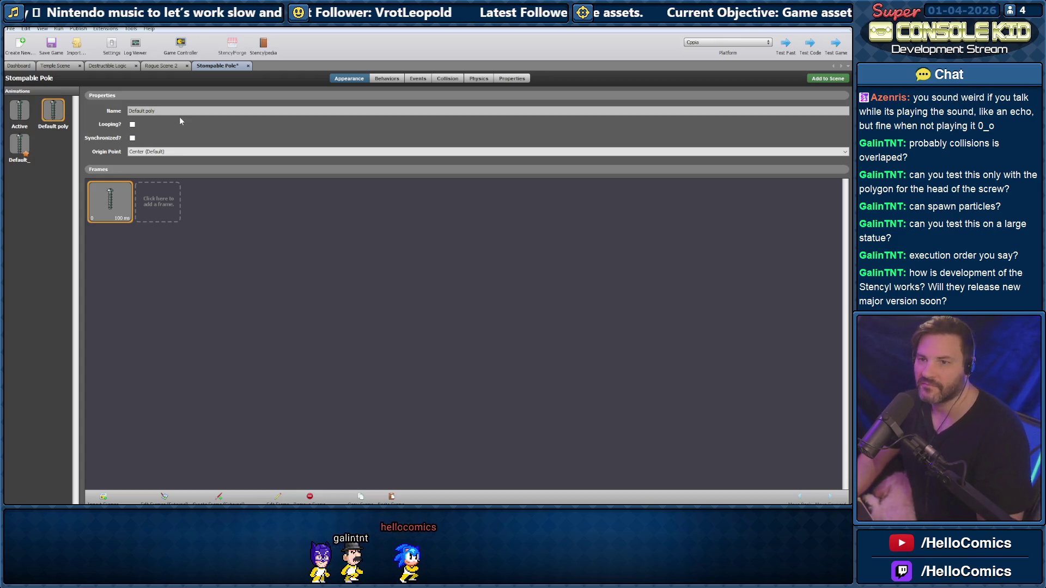
key(BackSpace)
key(BackSpace)
key(BackSpace)
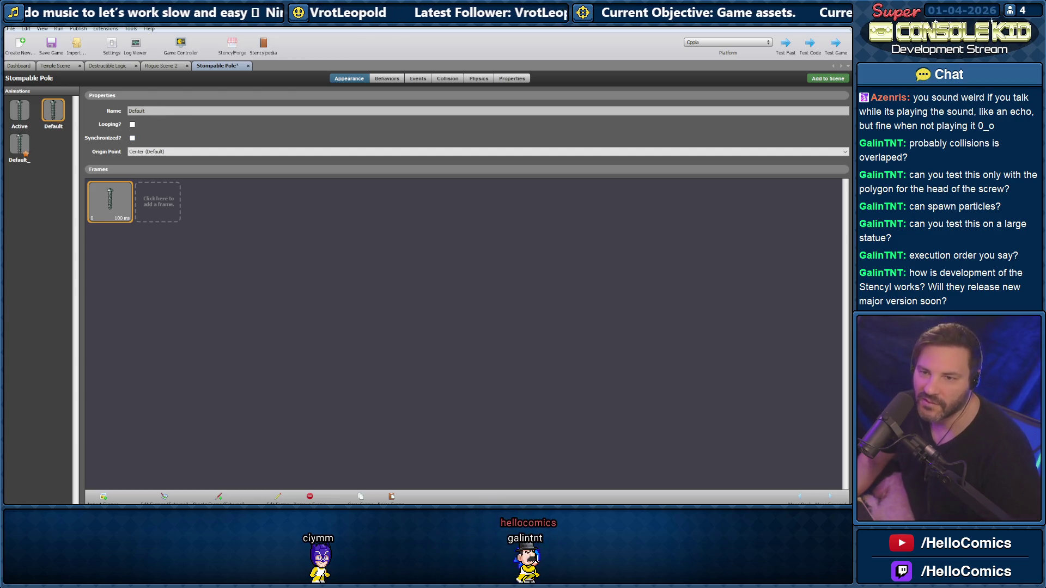
click(51, 53)
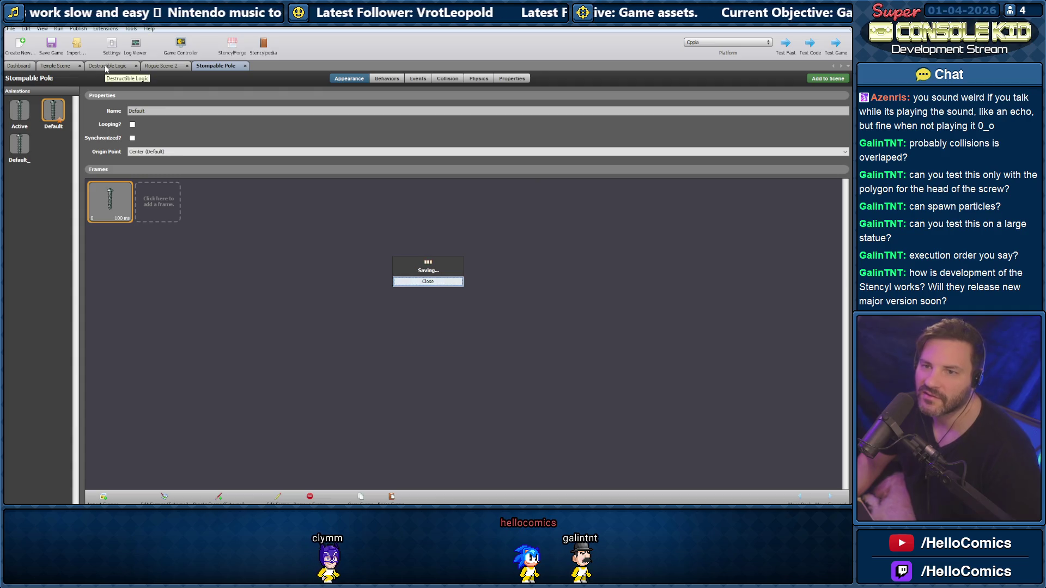
Check the pole's behavior settings, events, and collision shapes for the Active and Default animations
click(390, 80)
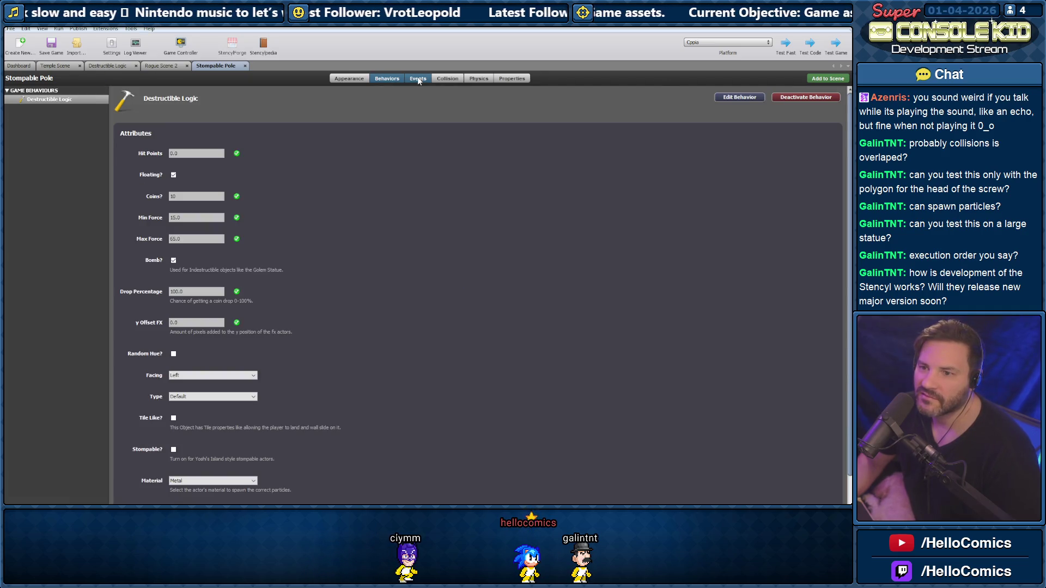
click(418, 79)
click(446, 78)
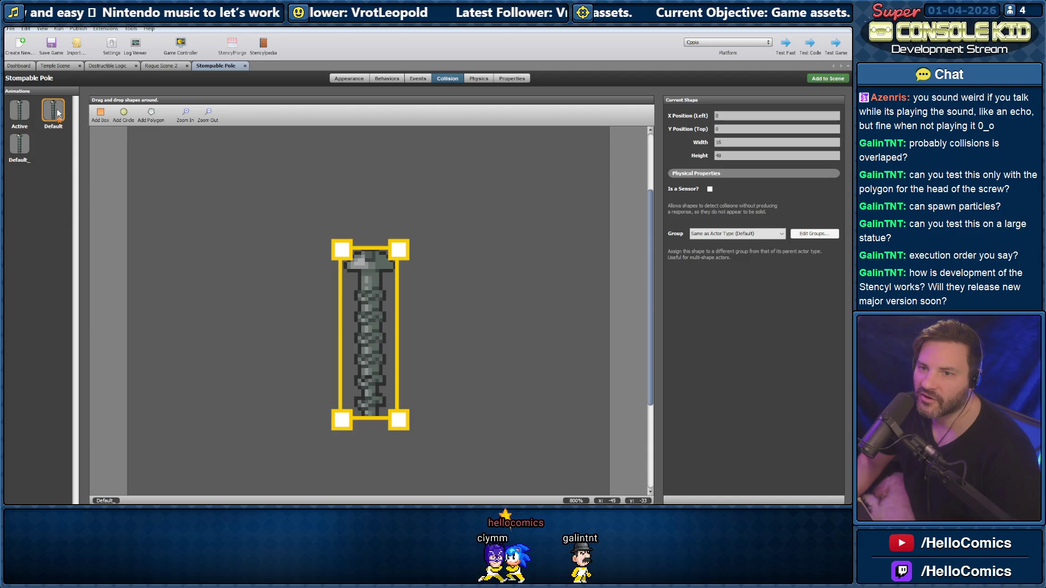
click(19, 112)
click(58, 114)
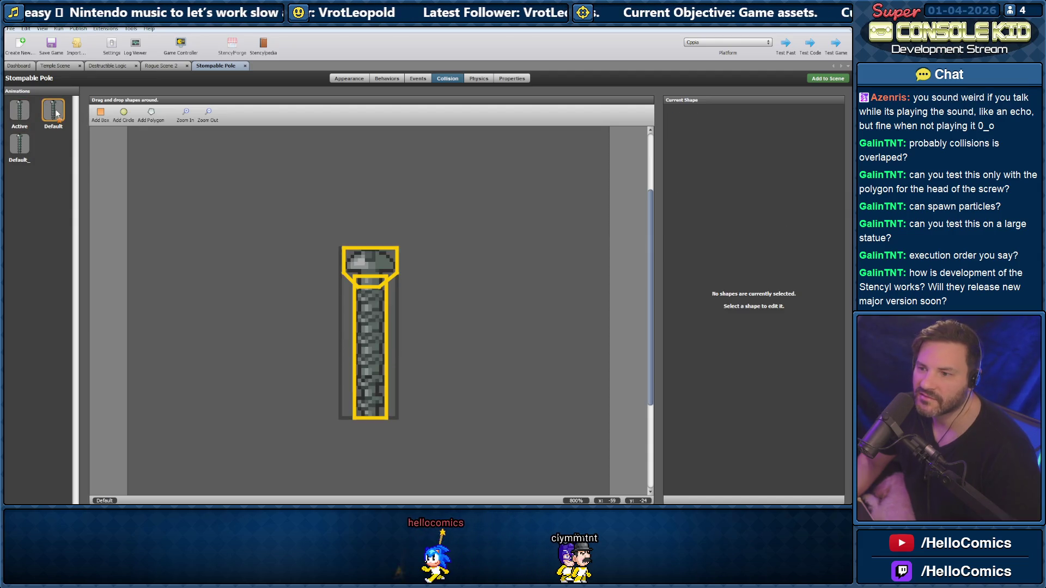
Browse the Destructible Logic and Temple Scene tabs, then open Rogue Scene 2 and save to test
click(107, 65)
click(55, 66)
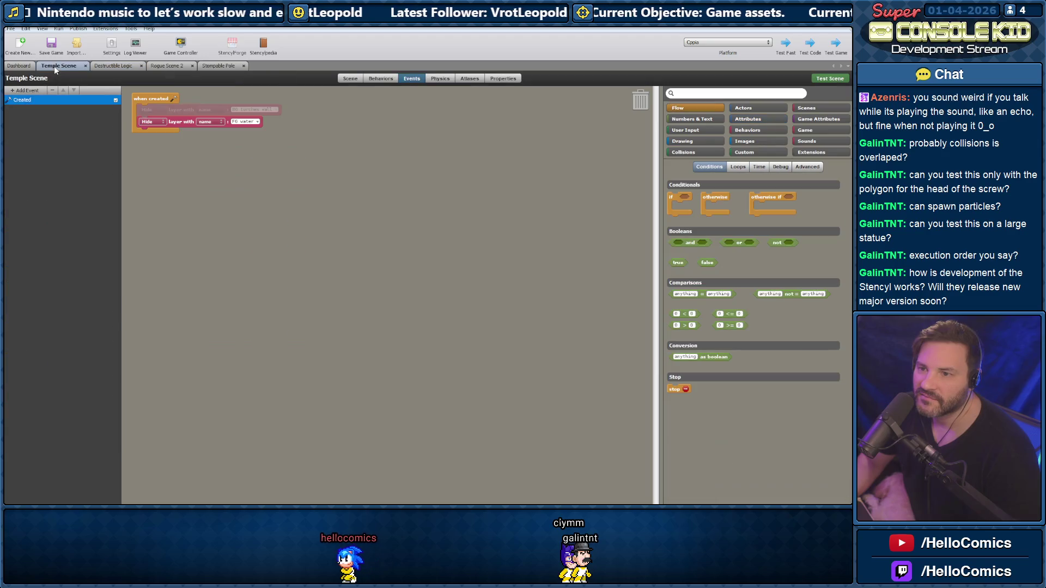
click(114, 66)
click(174, 66)
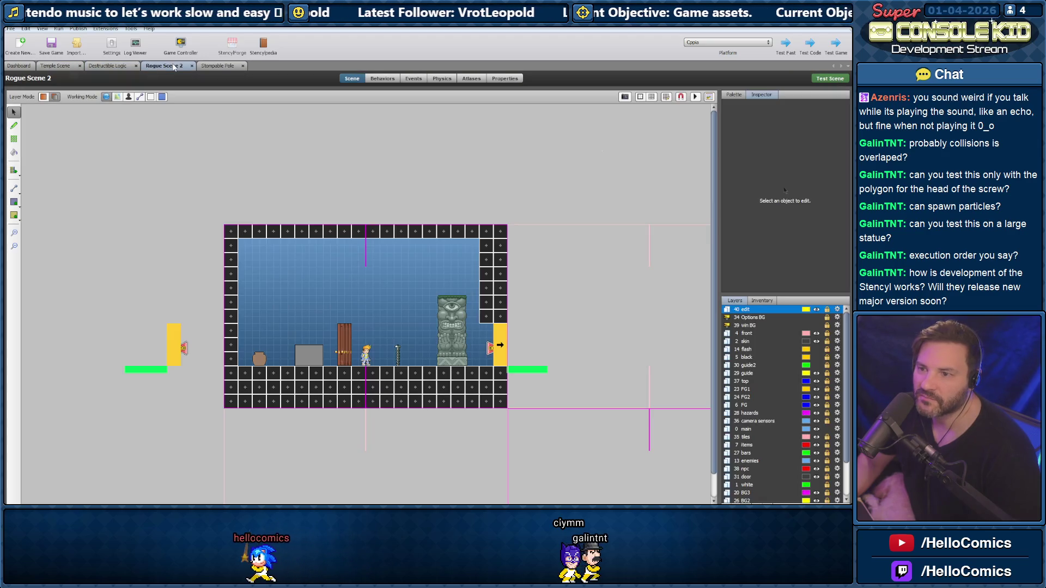
key(ctrl+s)
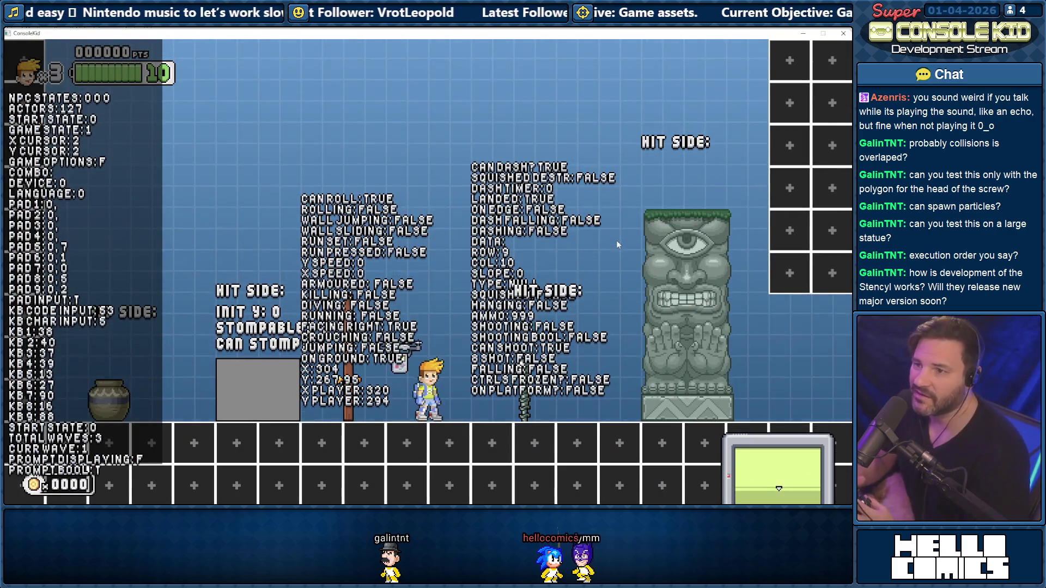
key(Left)
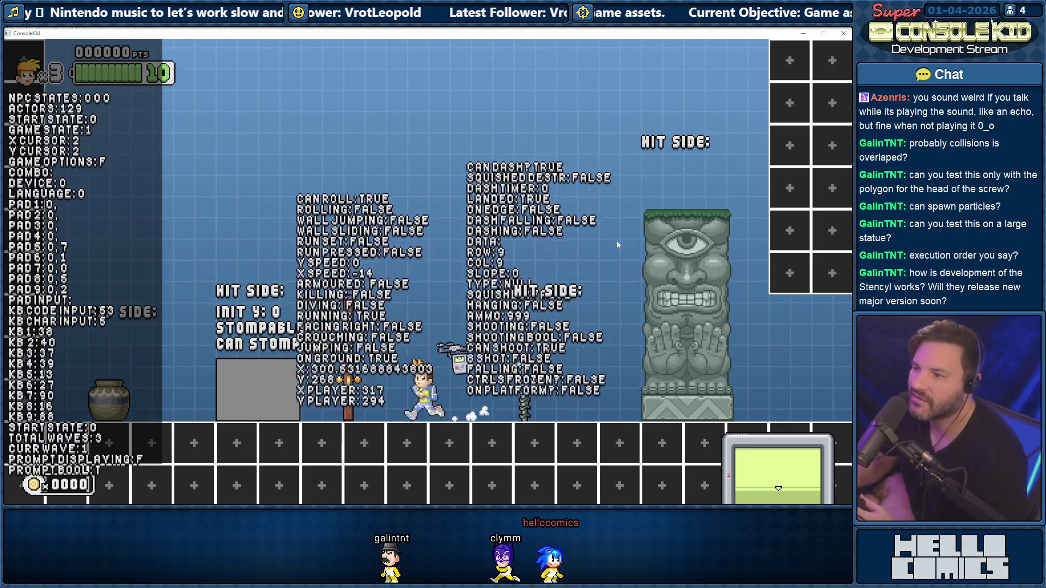
key(Right)
key(z)
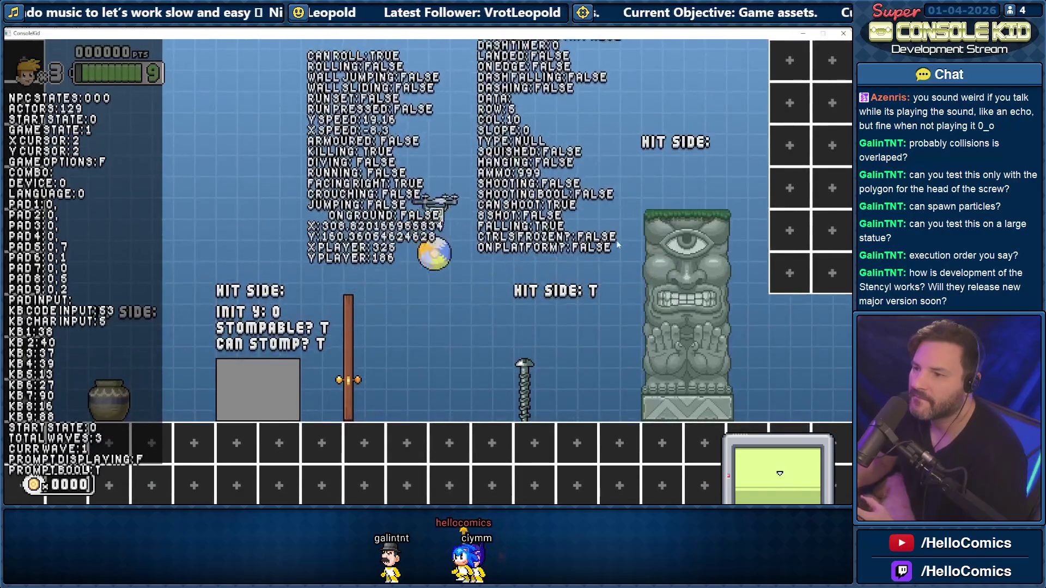
key(Right)
key(z)
key(z)
key(Left)
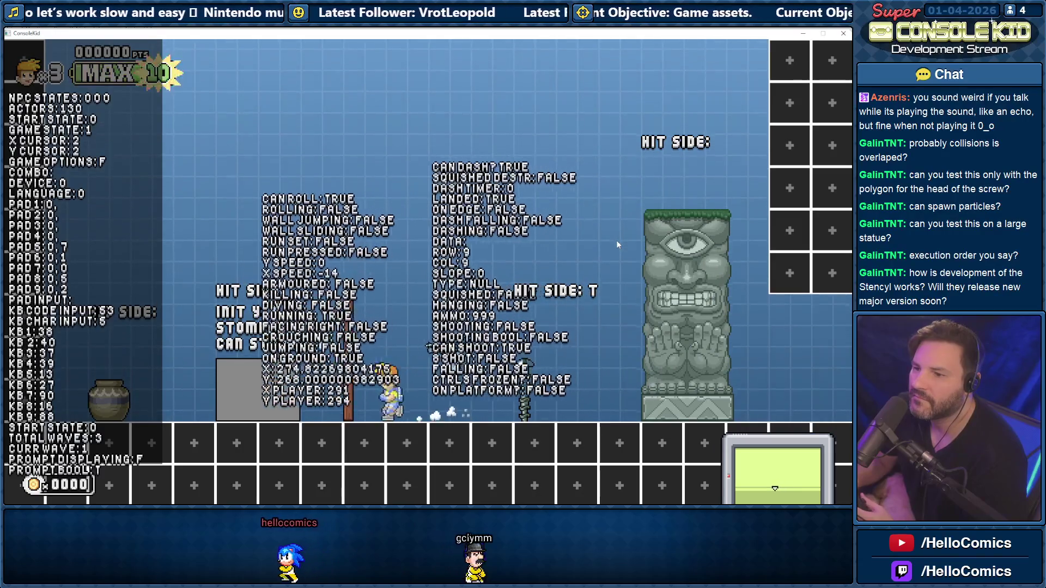
key(Right)
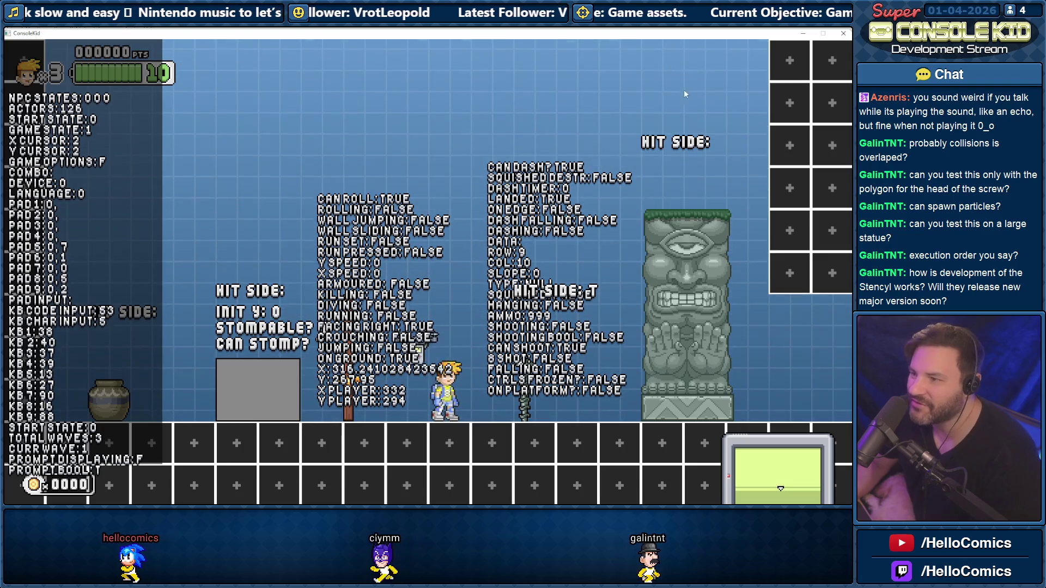
key(Escape)
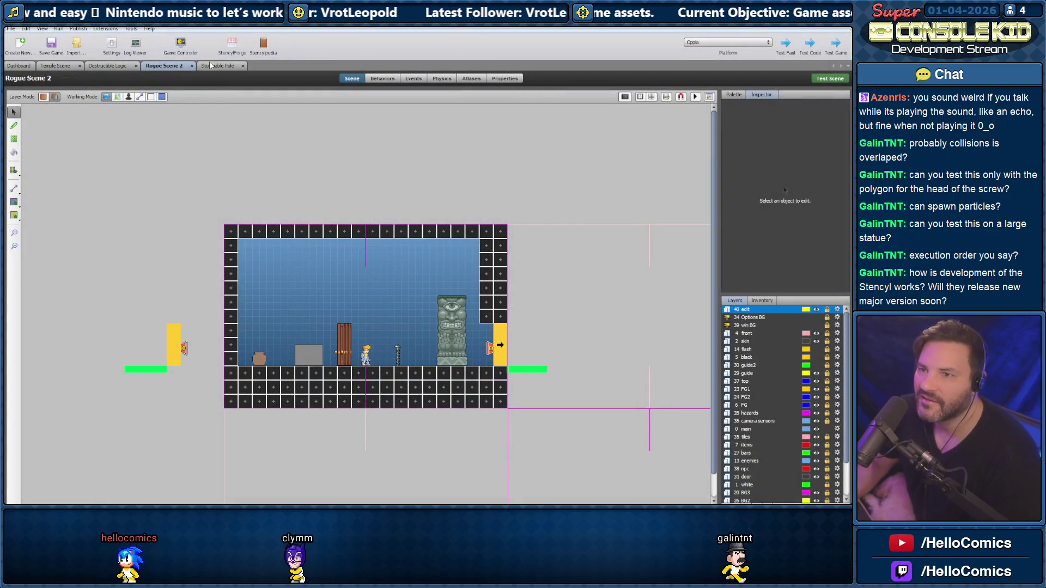
Make the Stompable Pole stompable again in its behavior settings
click(210, 65)
click(387, 79)
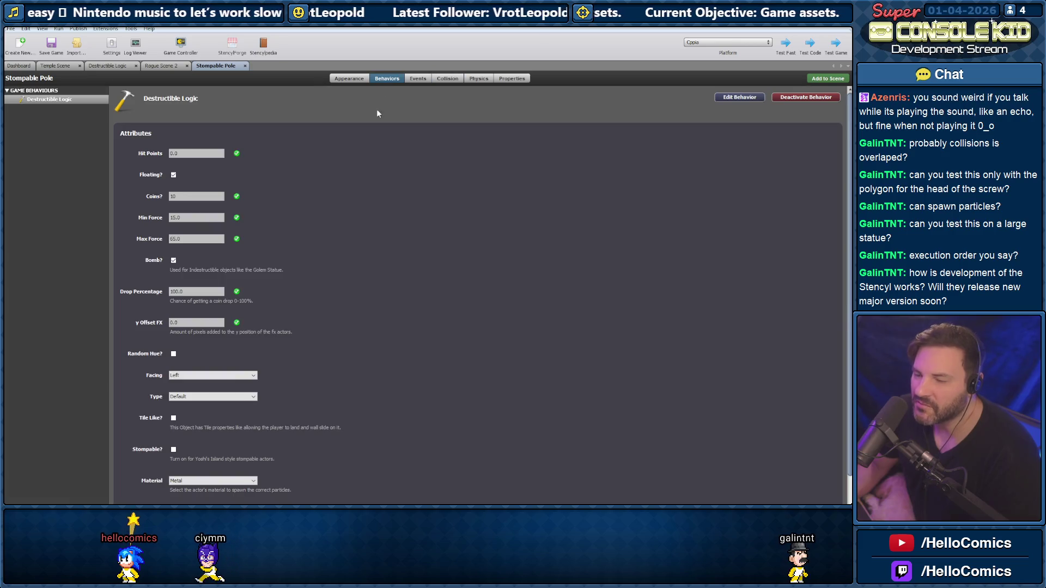
click(174, 450)
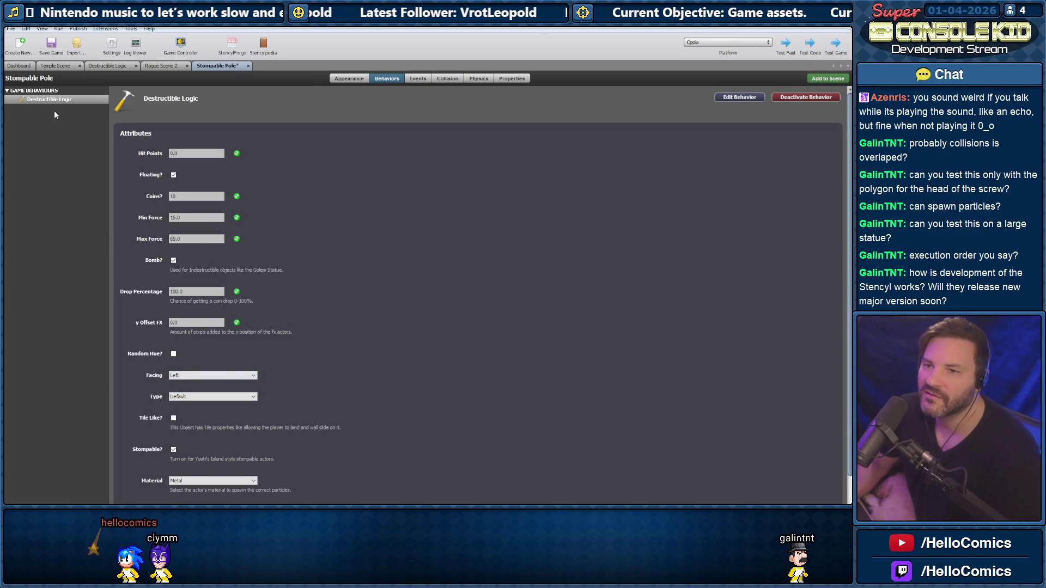
Reopen Test Destructible's behavior settings, compare with Stompable Pole, then show the Destructible Logic code
click(22, 66)
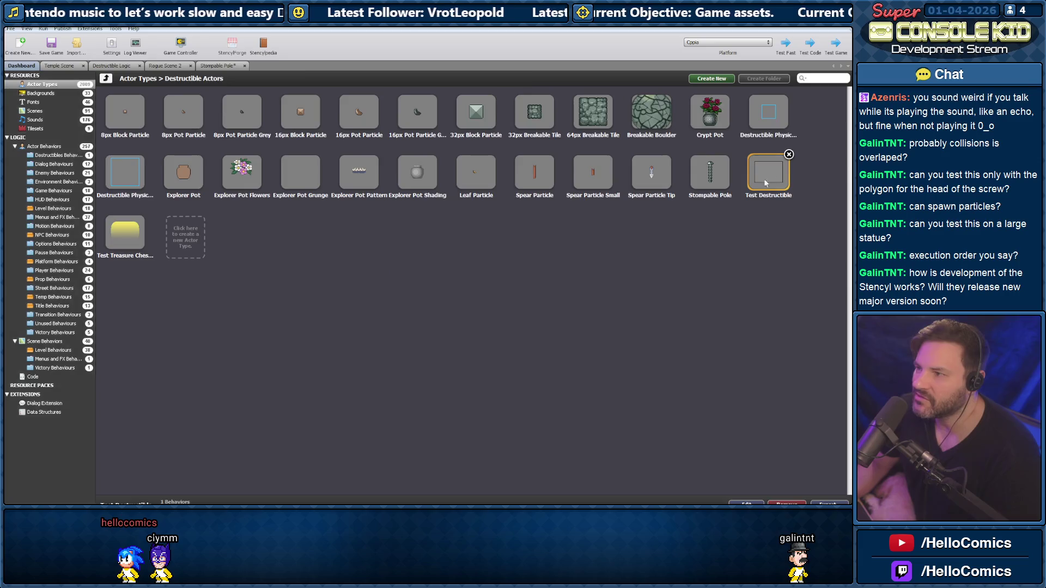
double_click(773, 178)
click(389, 79)
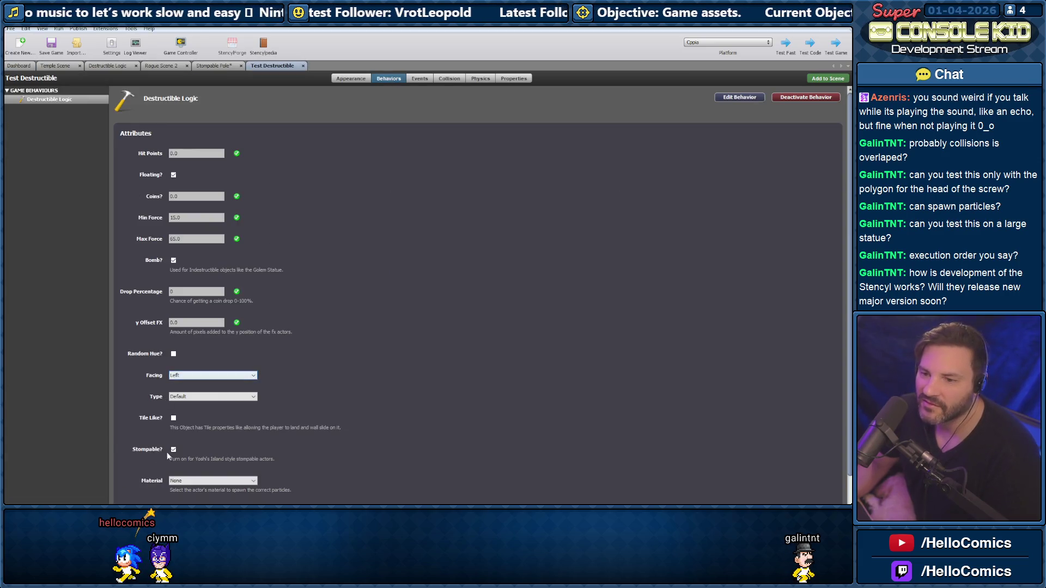
click(217, 66)
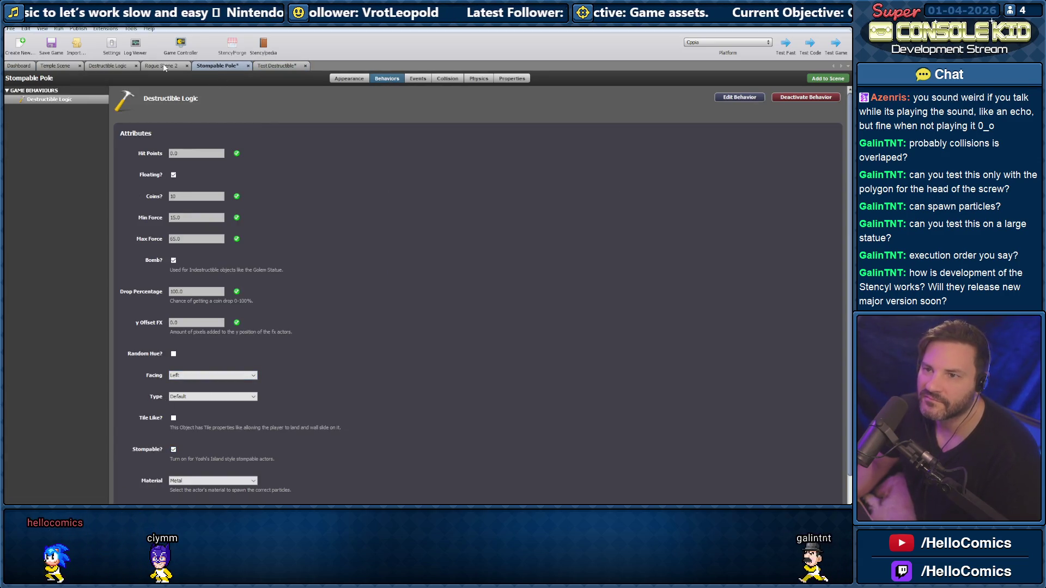
click(165, 66)
click(109, 66)
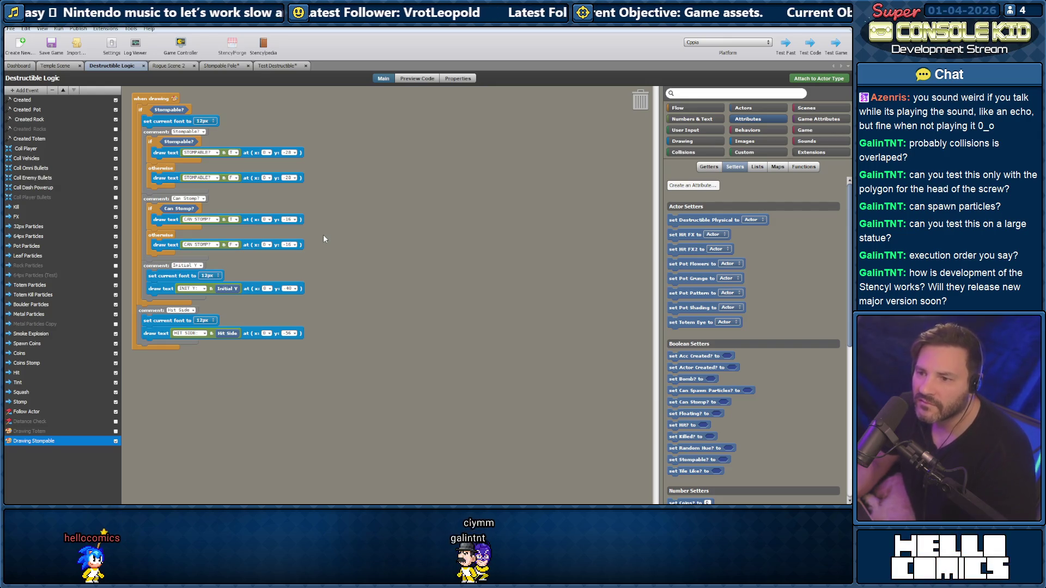
Change the Hit Side draw-text y offset from -56 to -50
key(BackSpace)
text(4)
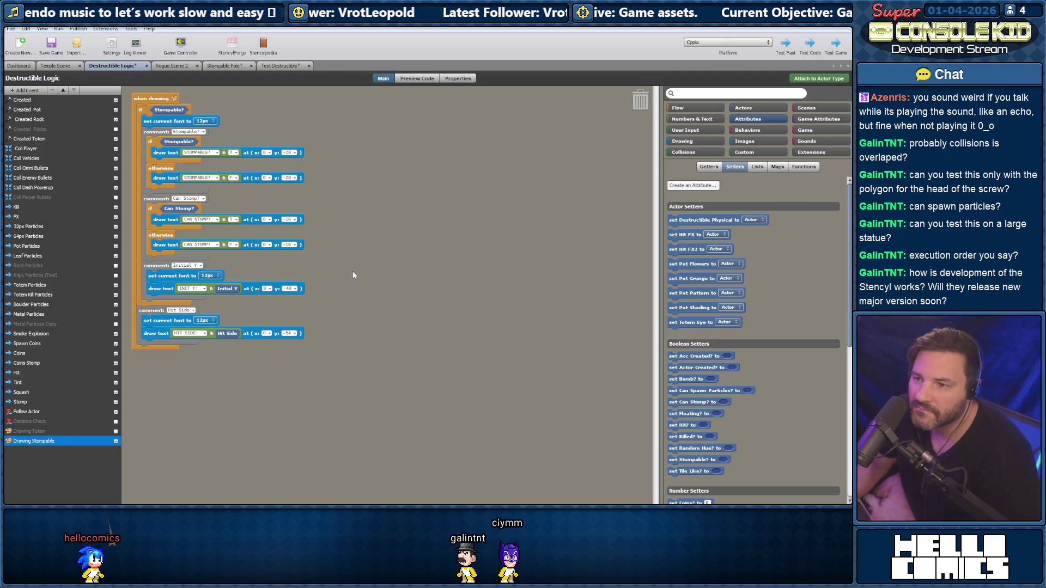
key(BackSpace)
text(0)
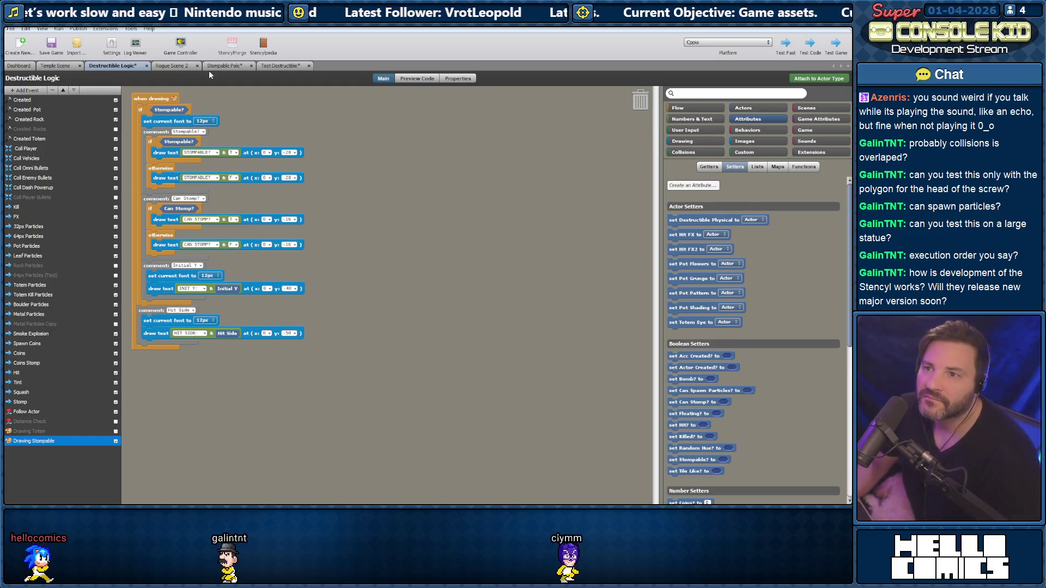
Glance at Temple Scene, return to Destructible Logic, then open Rogue Scene 2 for testing
click(64, 66)
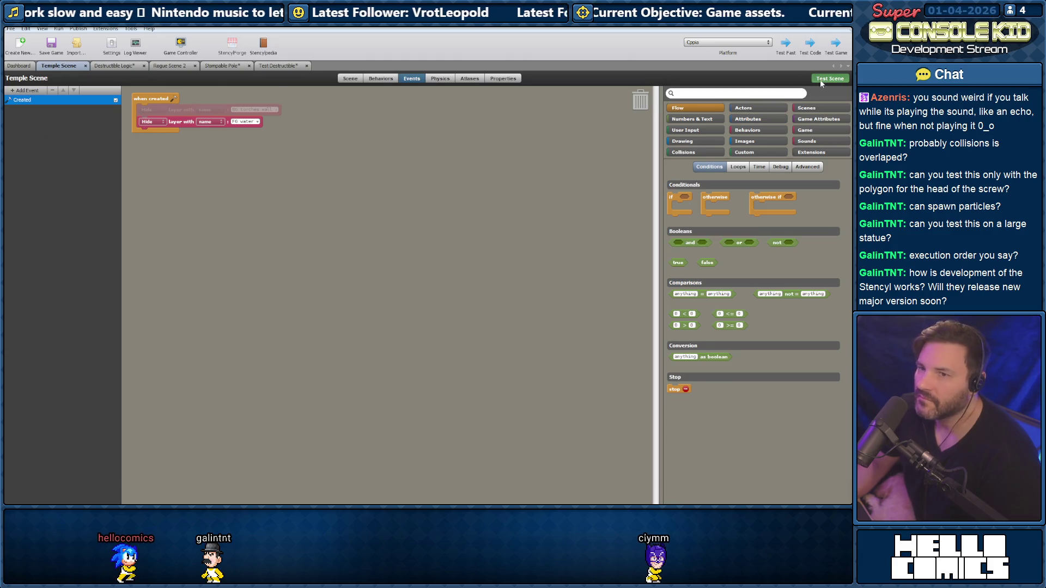
click(115, 65)
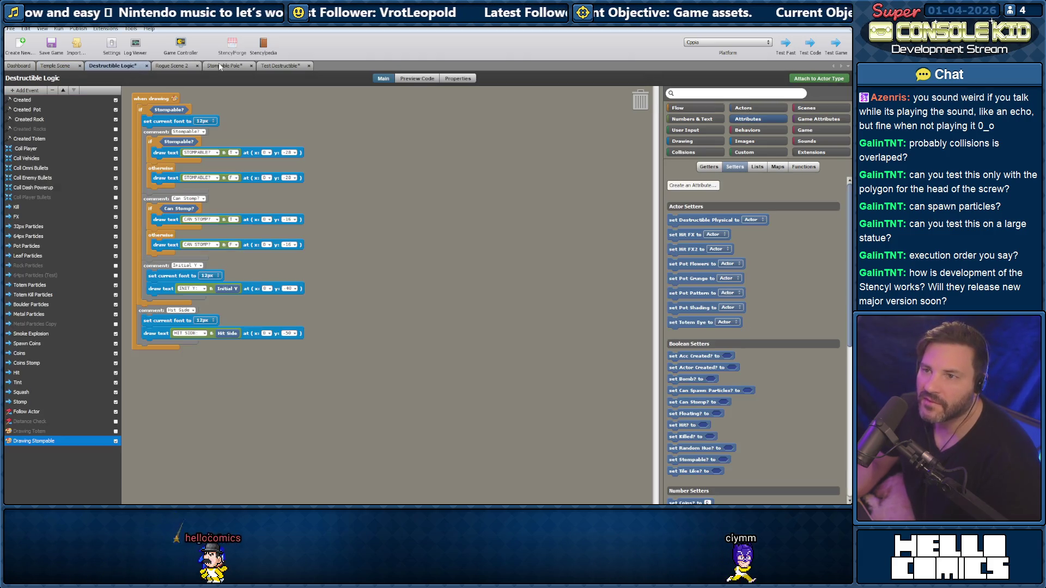
click(181, 66)
Save the game, then in the test build roll into the screw and bounce off its top
key(ctrl+s)
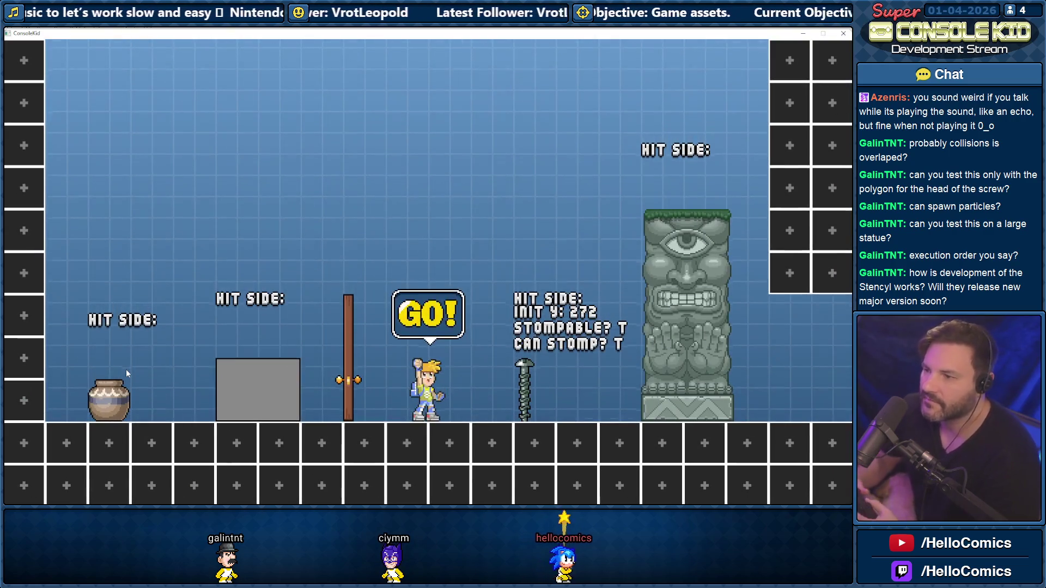
key(Right)
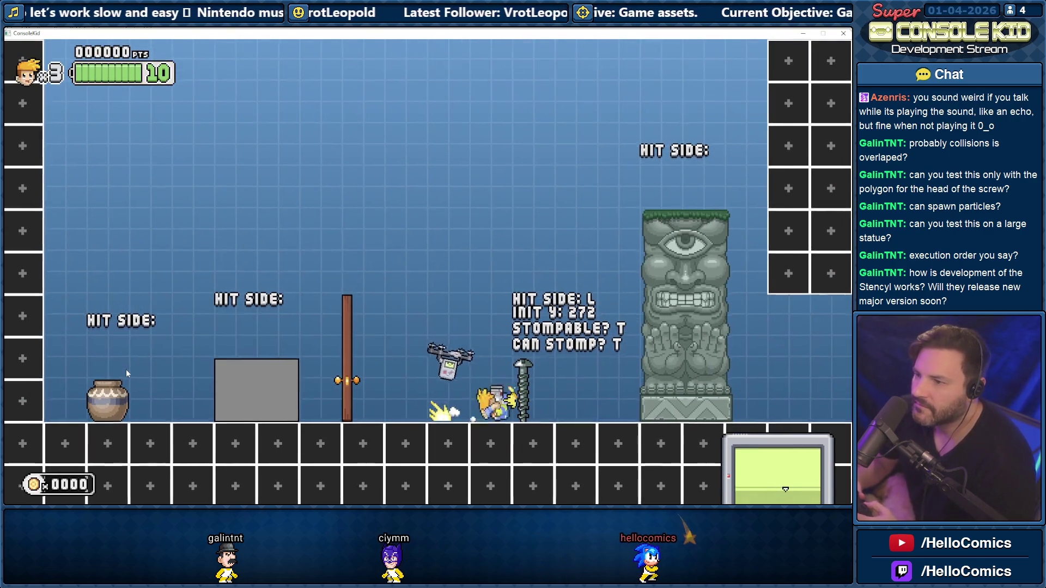
key(space)
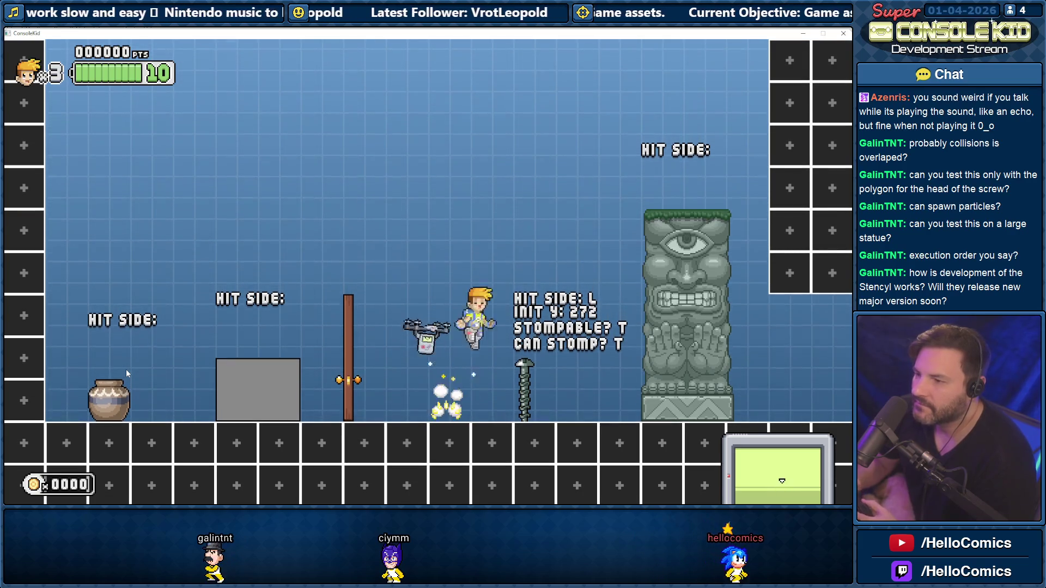
key(space)
key(Right)
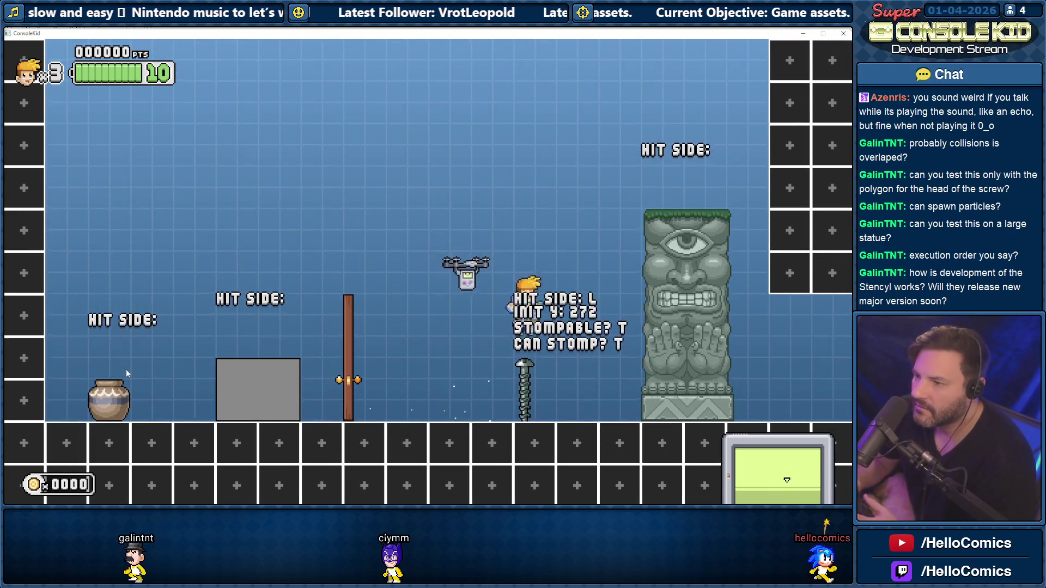
key(Left)
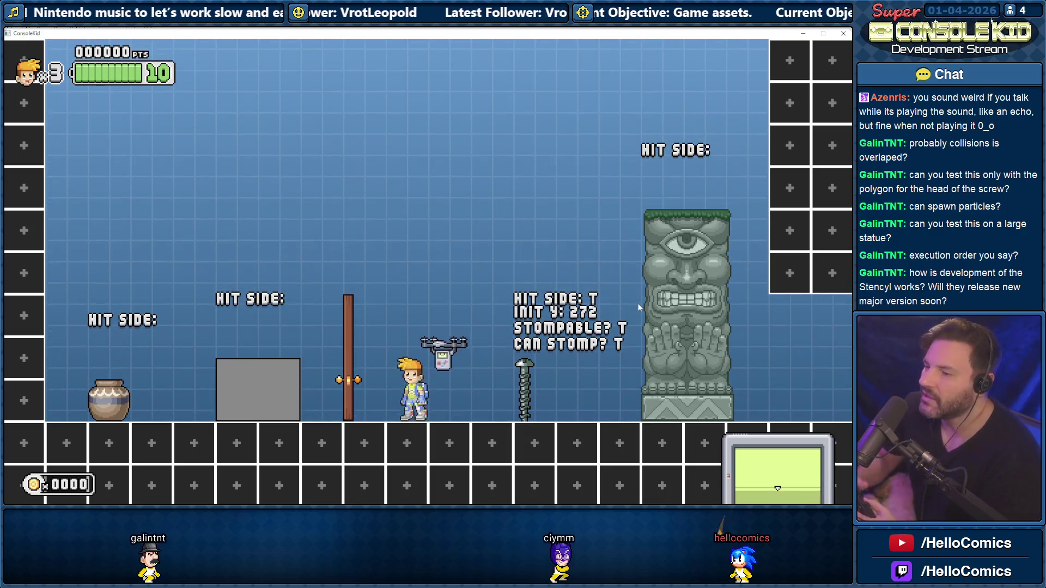
Walk right, jump beside the screw, then jump past it toward the statue
key(Right)
key(Up)
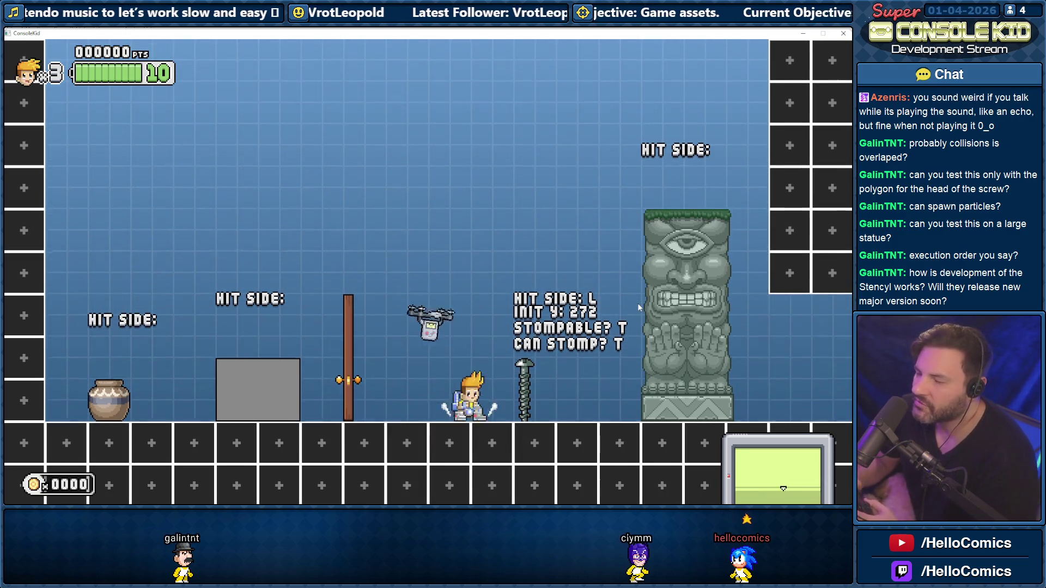
key(Up)
key(Right)
key(Up)
Roll back into the screw from the right, then jump high leftward over it
key(Left)
key(Up)
key(Left)
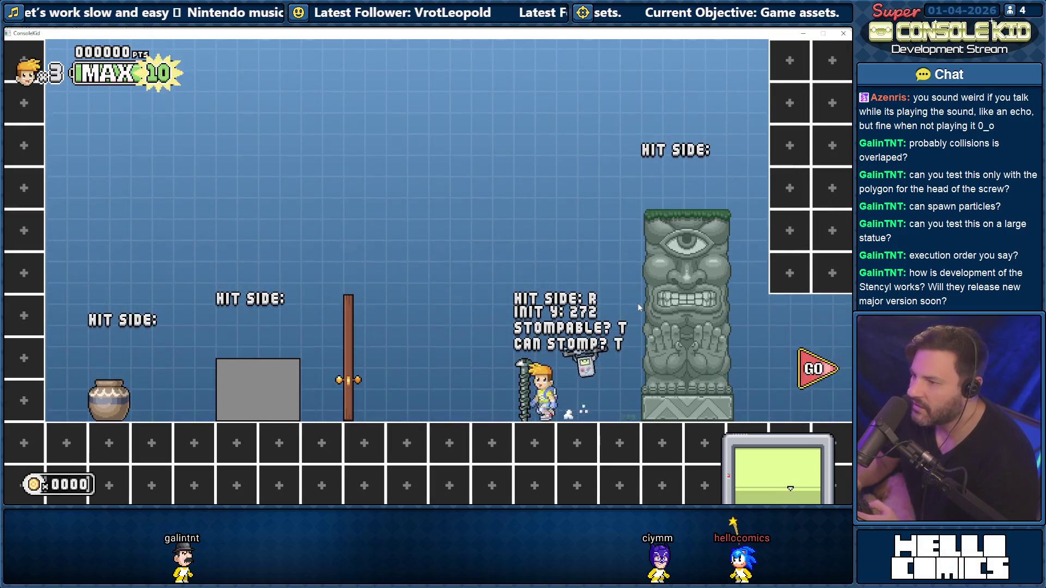
key(Up)
key(Left)
key(Up)
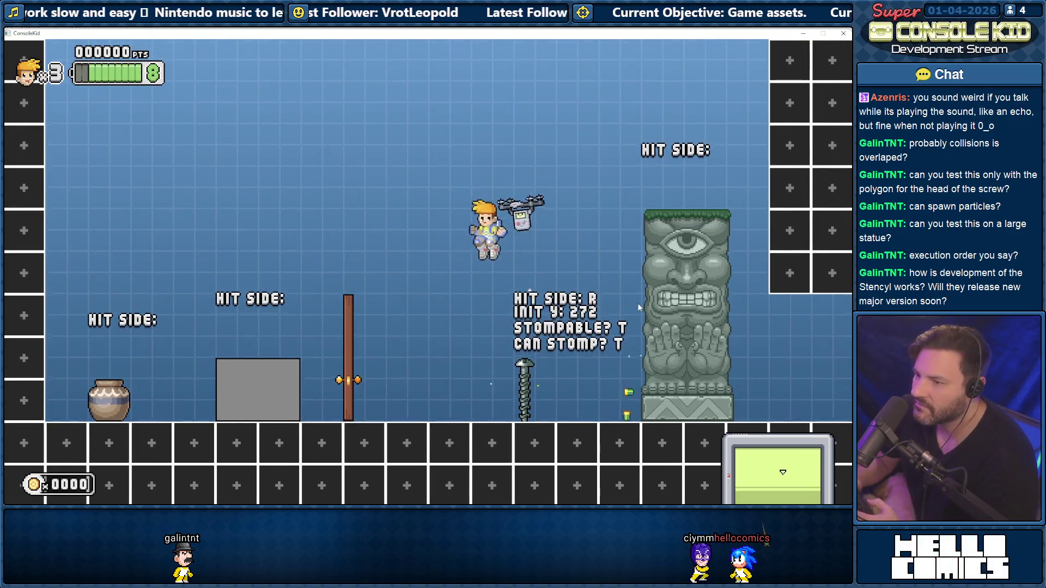
Roll right into the screw twice more, then jump high above it
key(Left)
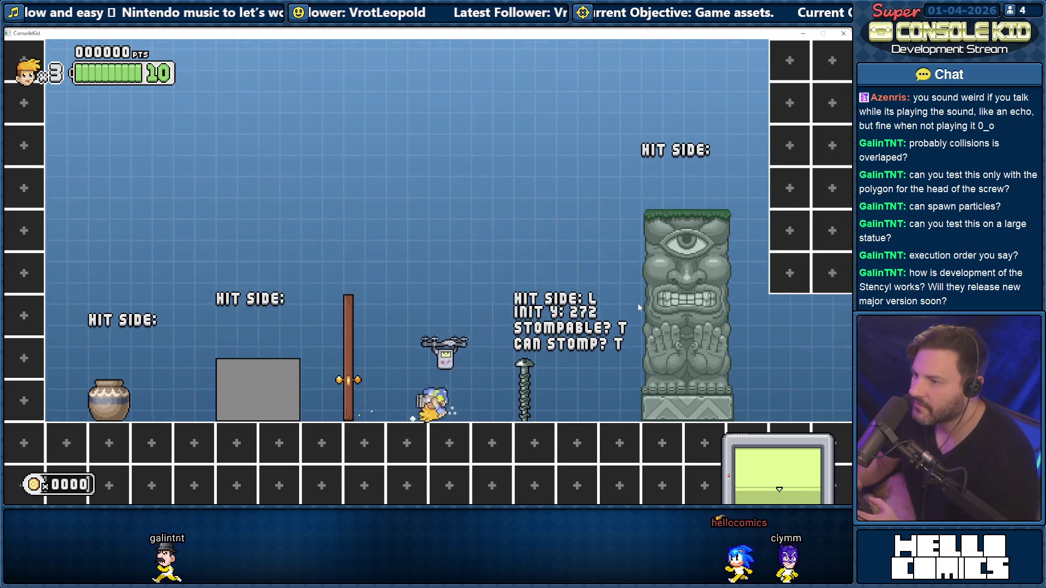
key(Right)
key(Right)
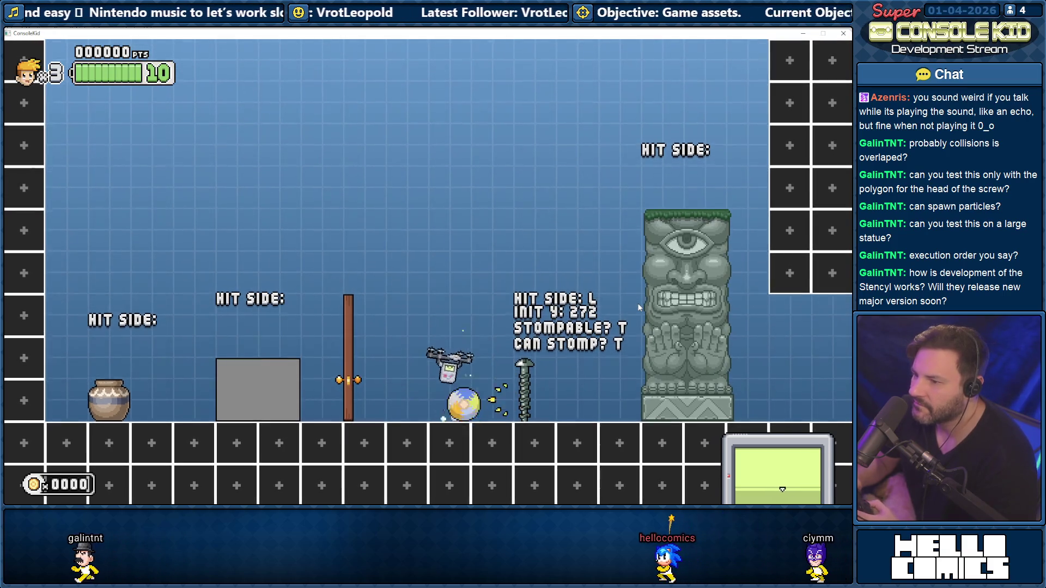
key(Right)
key(Up)
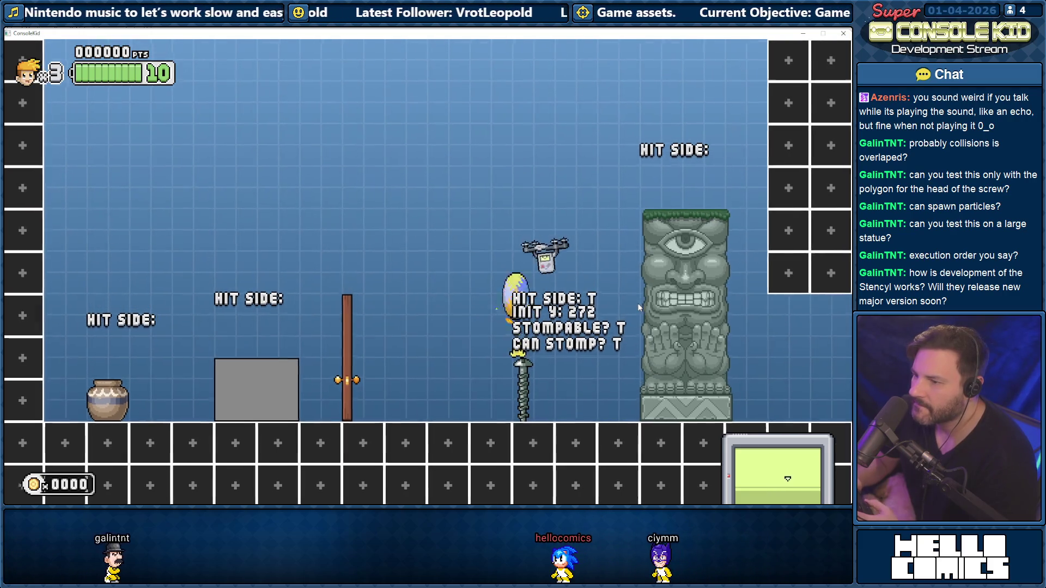
Roll in from the left, rise to grab the drone, and slam down stomping the screw
key(Right)
key(Right)
key(Up)
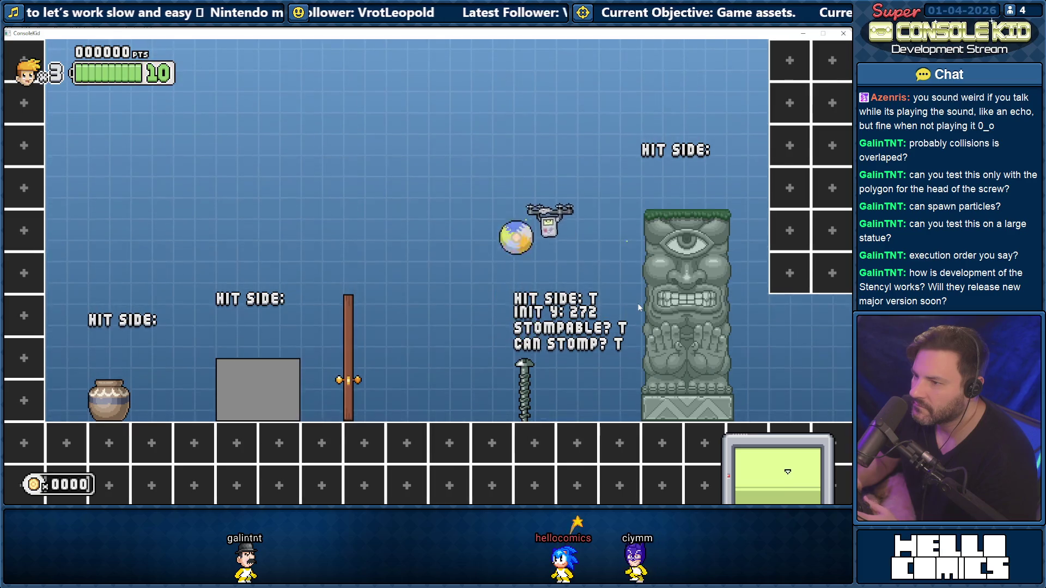
key(Up)
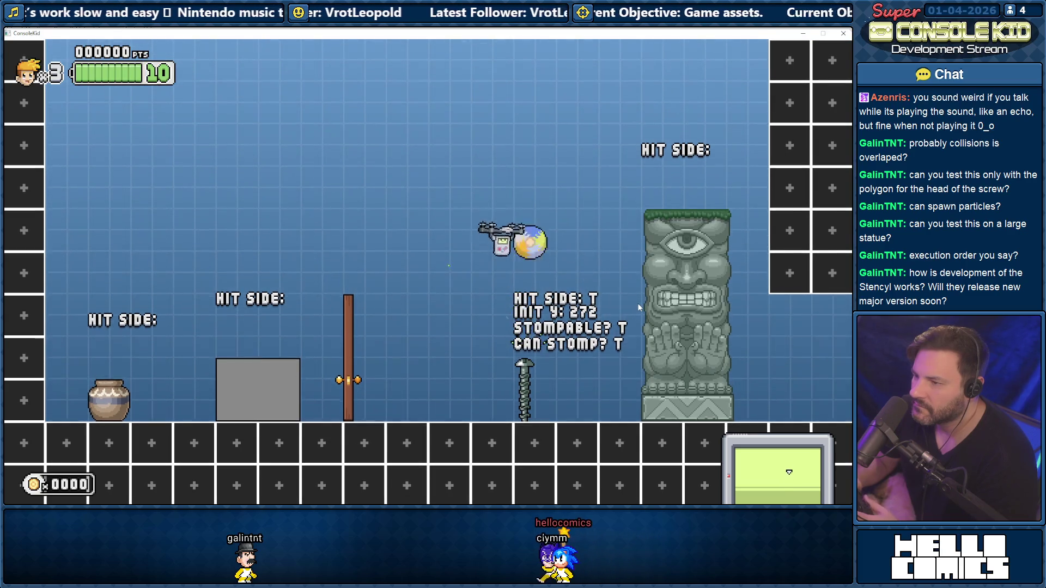
key(Down)
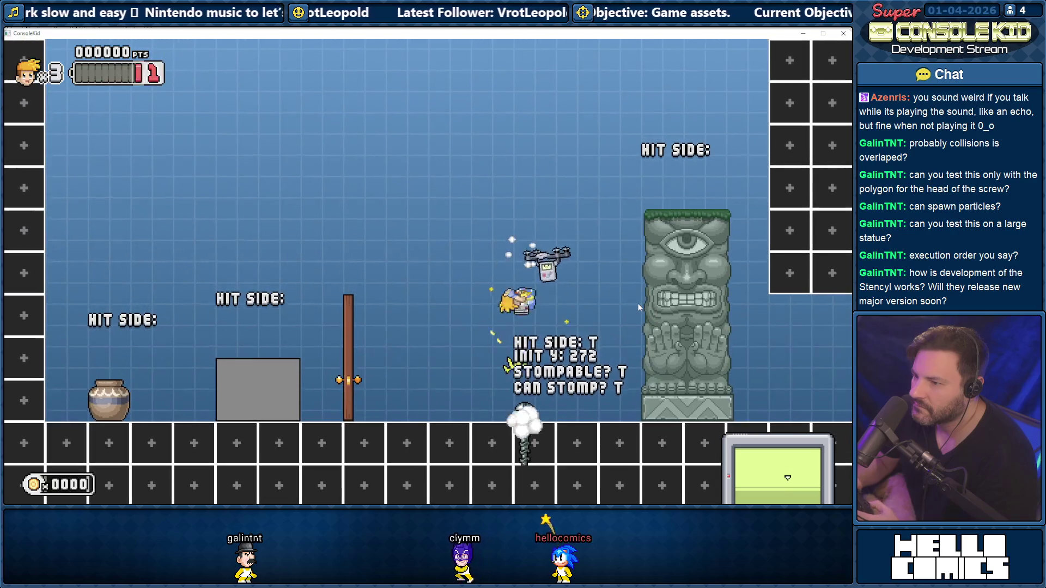
Collect the coins, walk around the stomped screw, and exit to the level-select screen
key(Right)
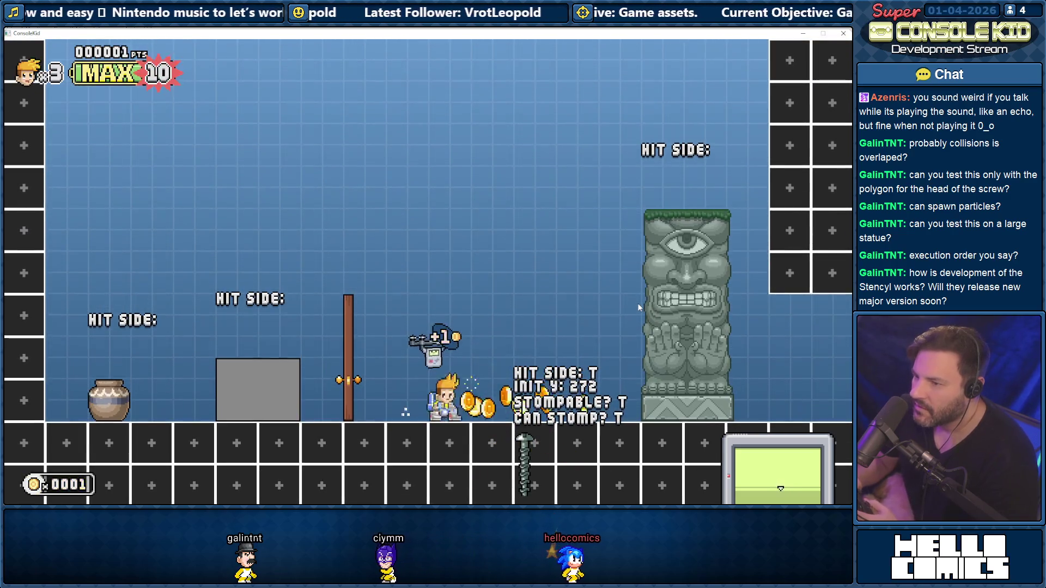
key(Left)
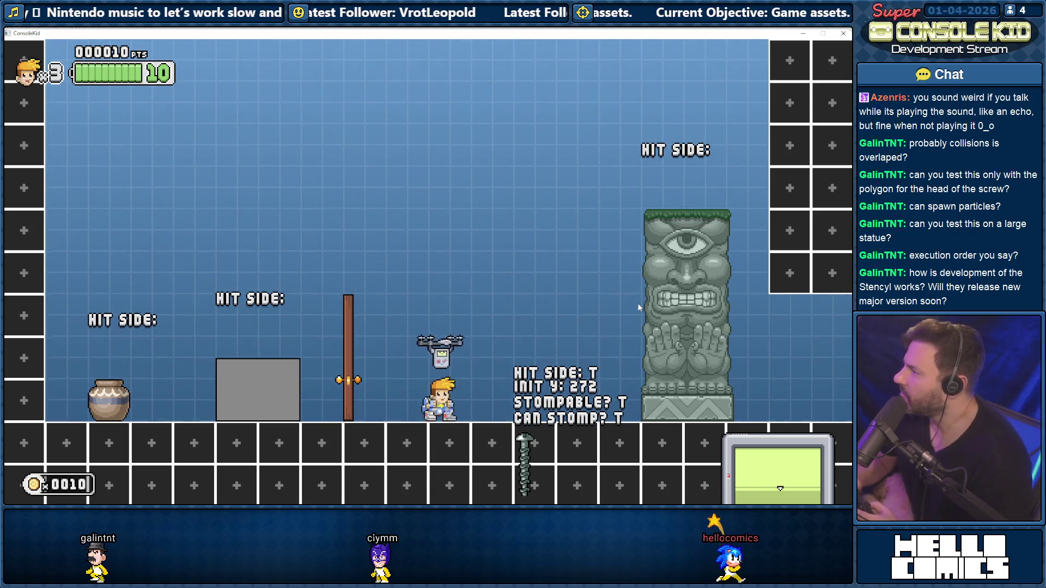
key(Right)
key(Down)
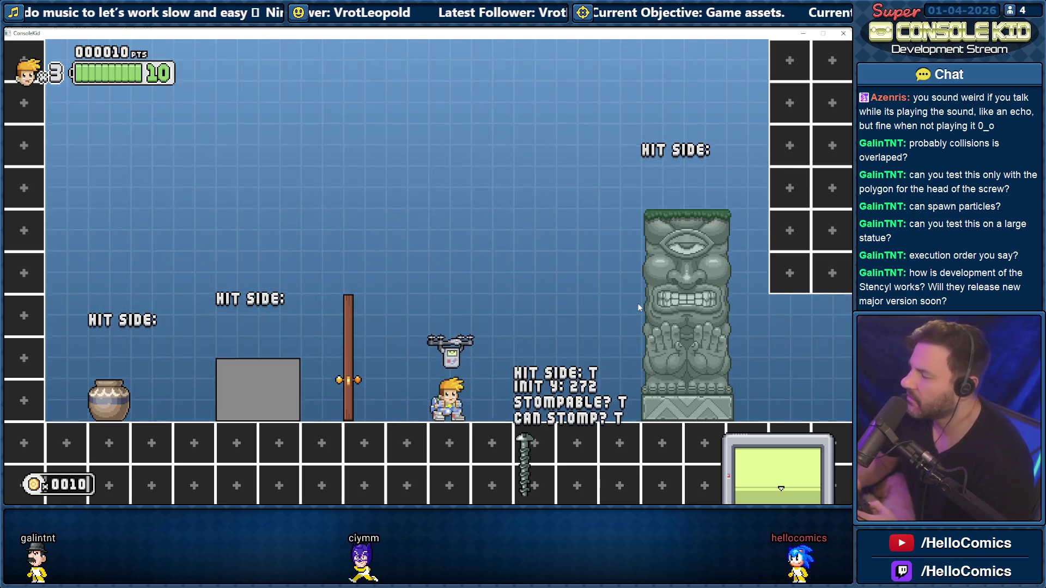
key(Right)
key(Left)
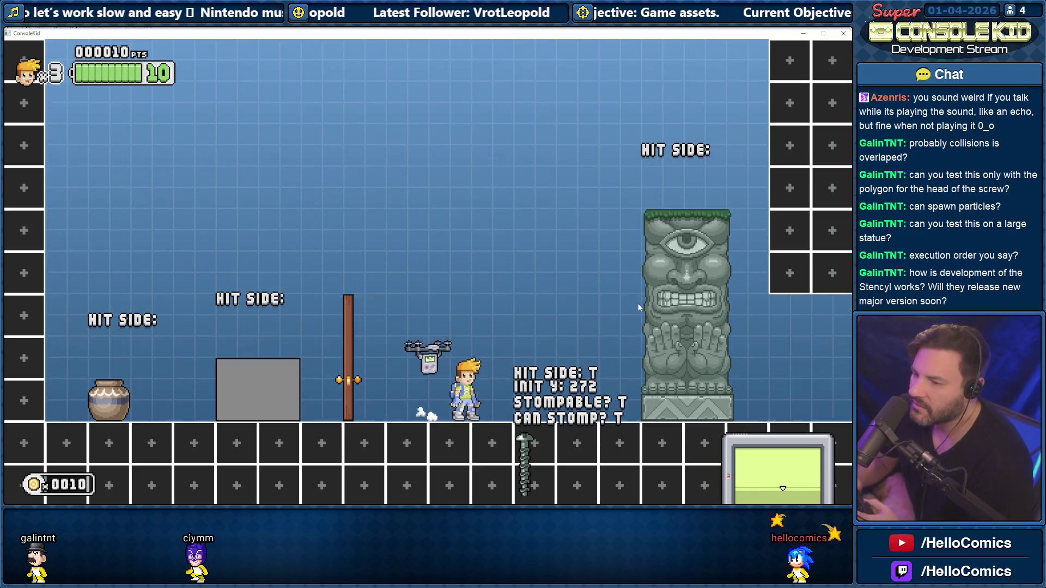
key(Left)
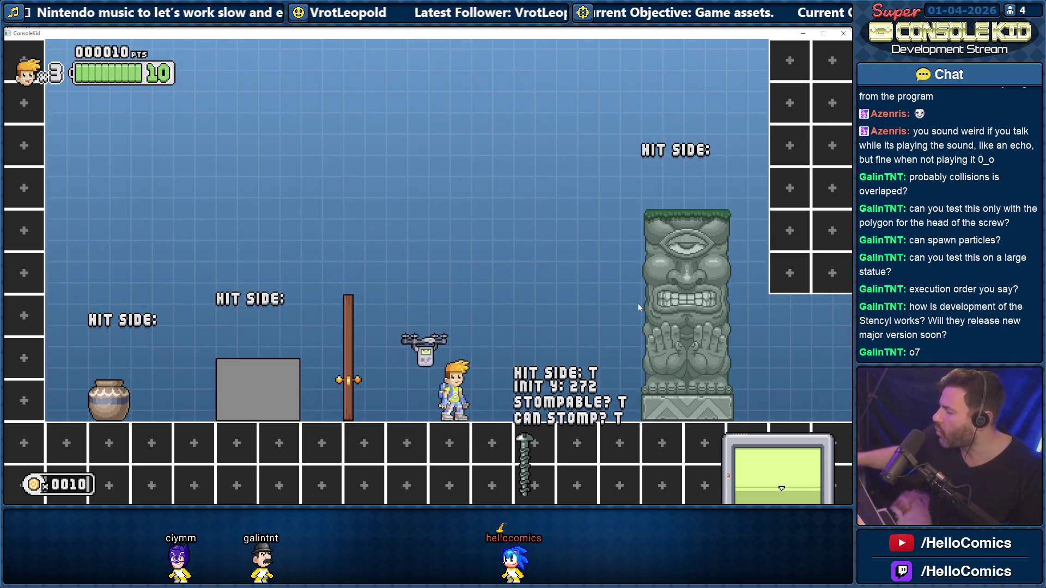
key(Escape)
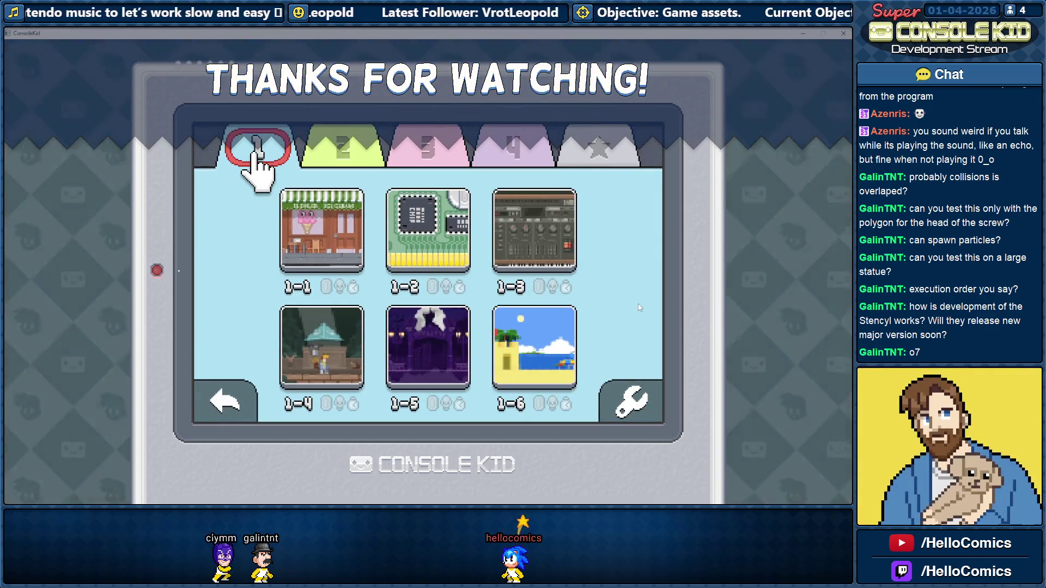